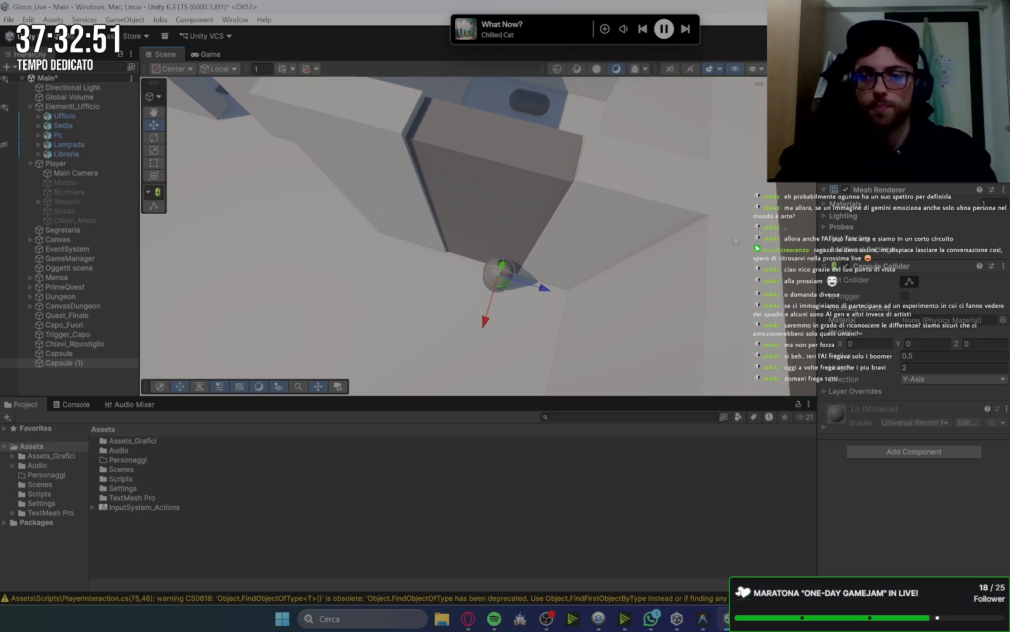
# Following Gemini's steps, rename the Capsule and Capsule (1) objects to Collega_Morto and Capo_finale
pyautogui.click(472, 618)
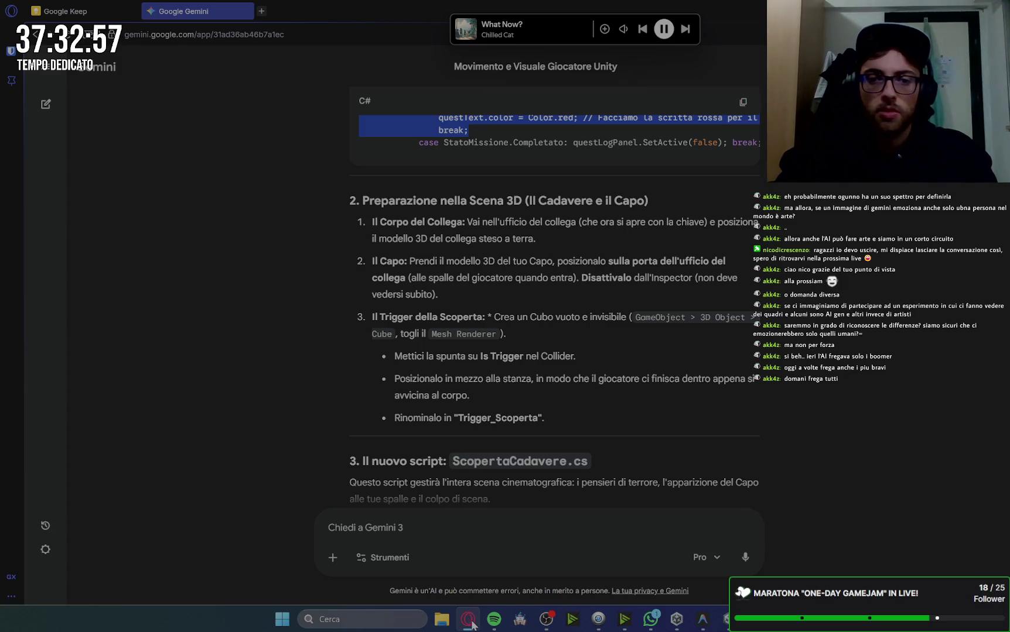
pyautogui.click(471, 623)
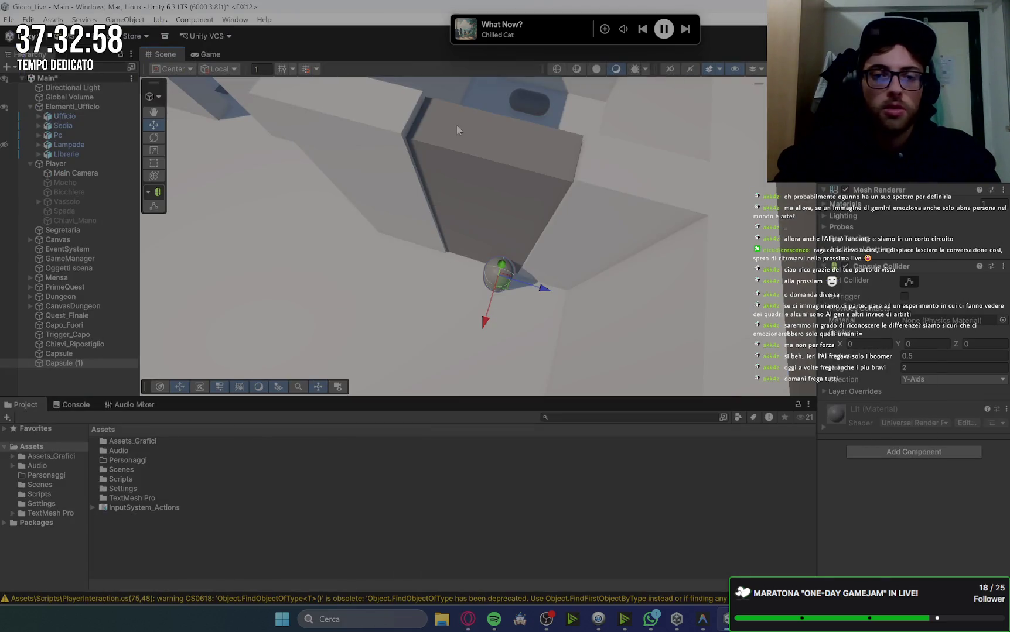
pyautogui.click(65, 354)
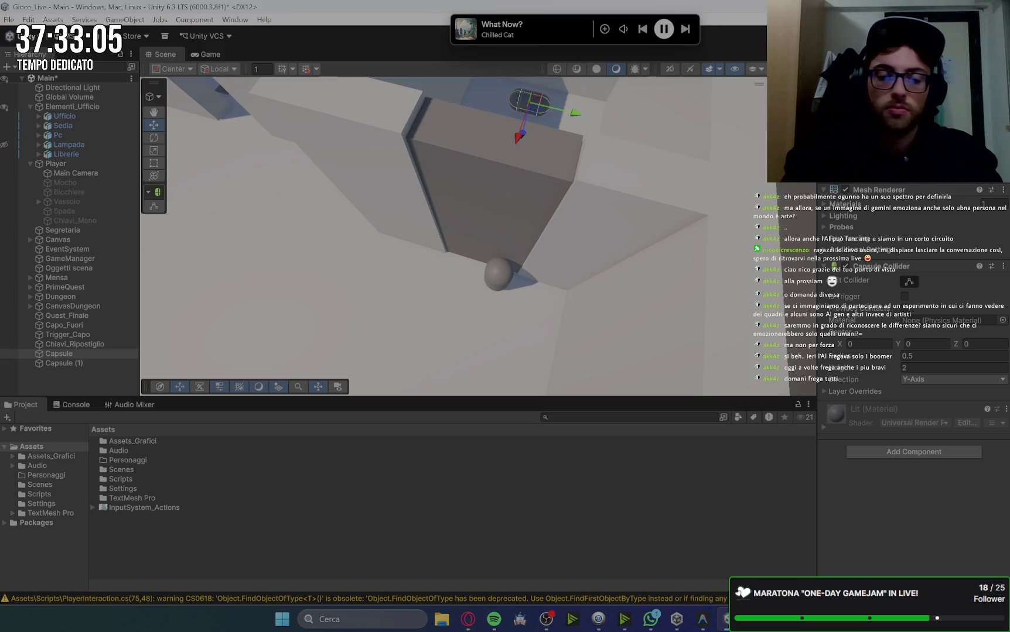
pyautogui.write('Collega_Morto')
pyautogui.click(495, 276)
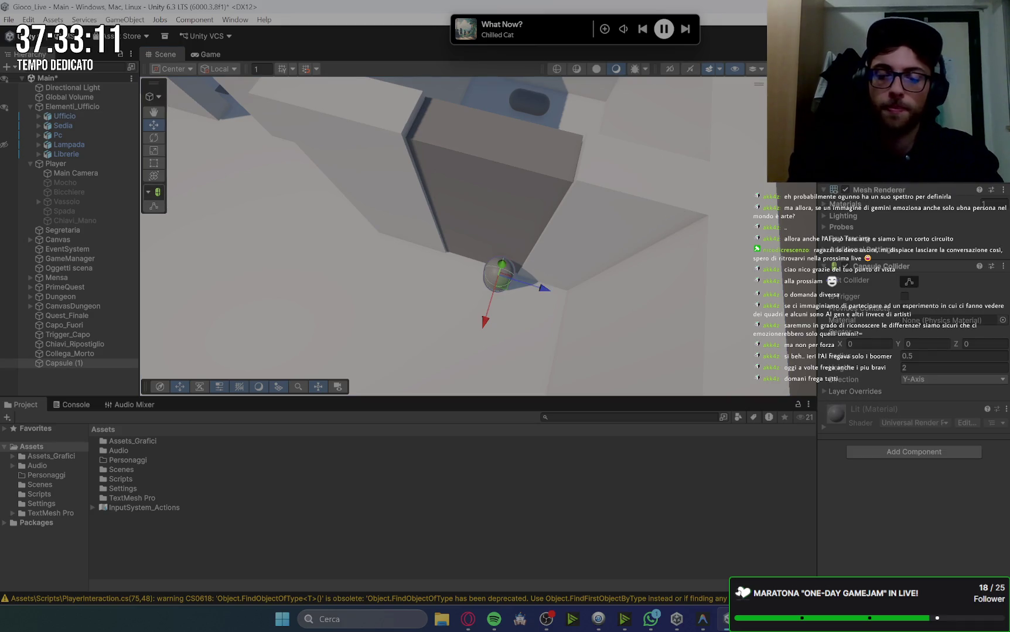
pyautogui.write('Capo_finale')
pyautogui.press('Return')
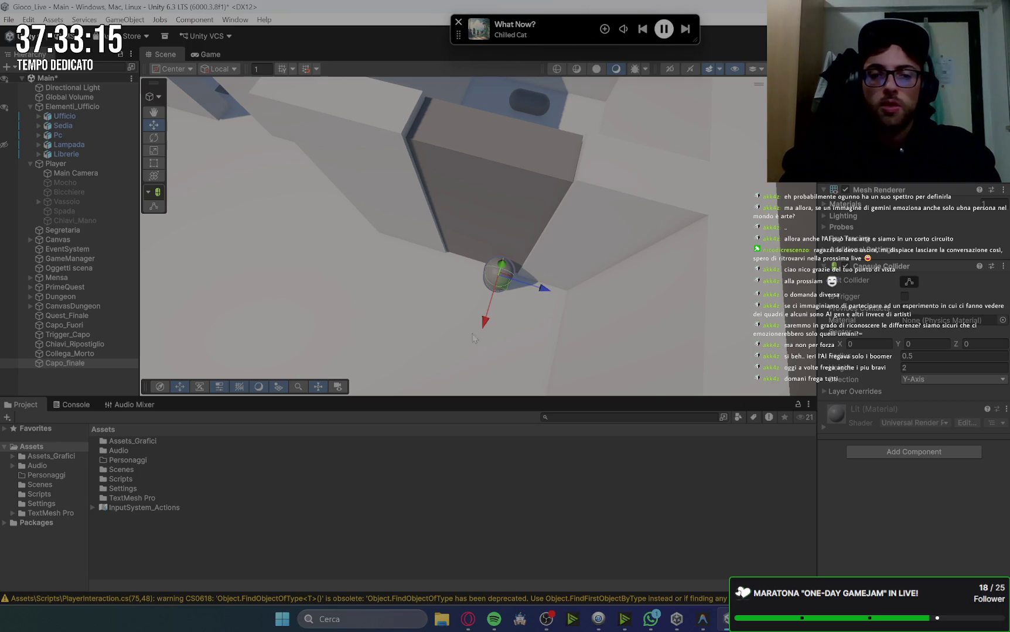
pyautogui.click(469, 625)
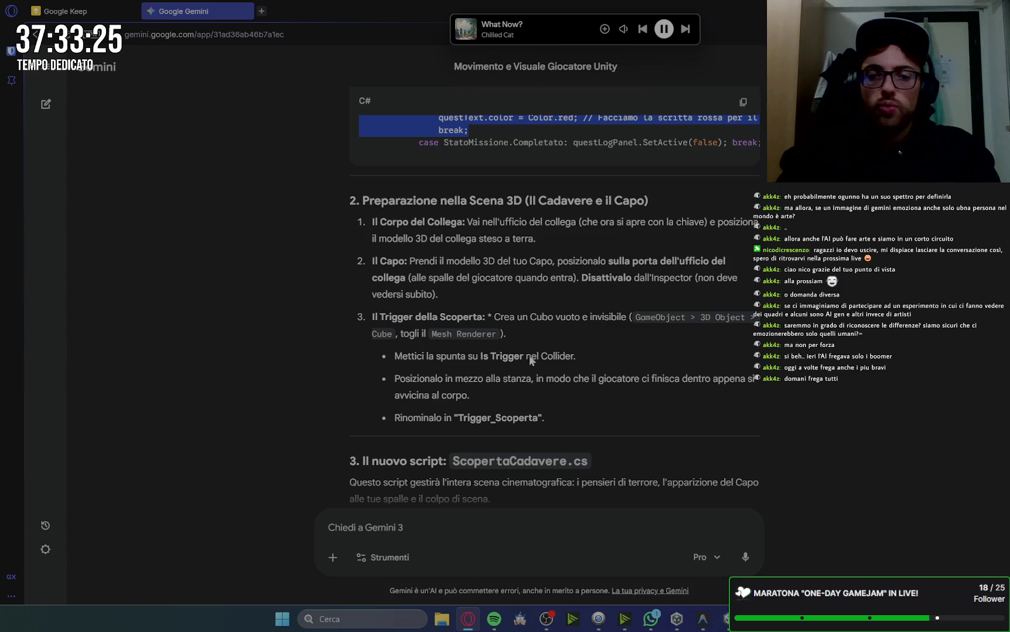
pyautogui.click(703, 619)
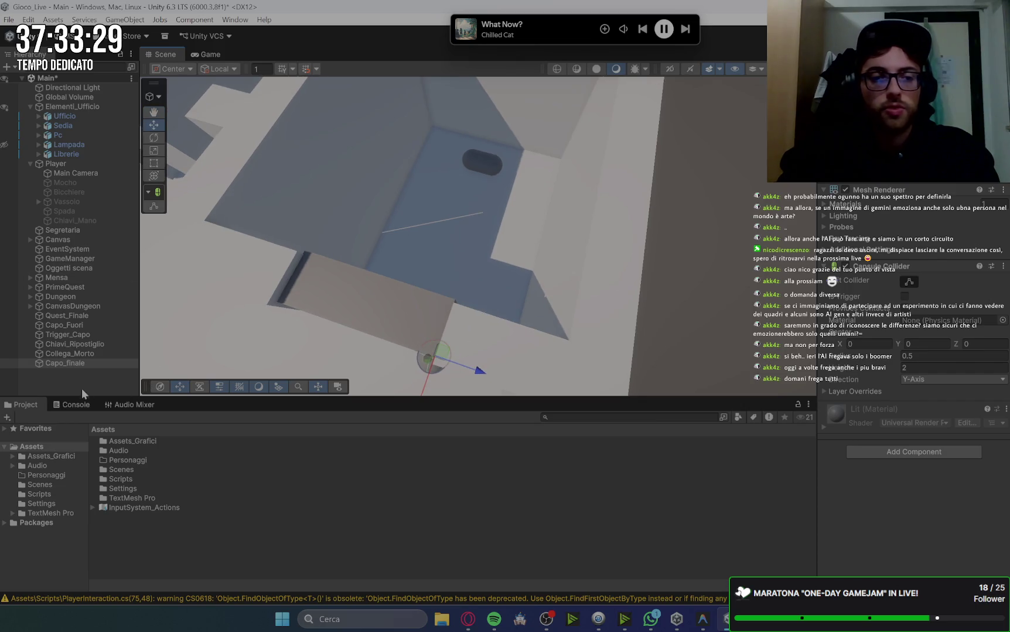
# Create an empty object named Trigger_Finale with a Box Collider set as a trigger
pyautogui.click(73, 376)
pyautogui.rightClick(75, 381)
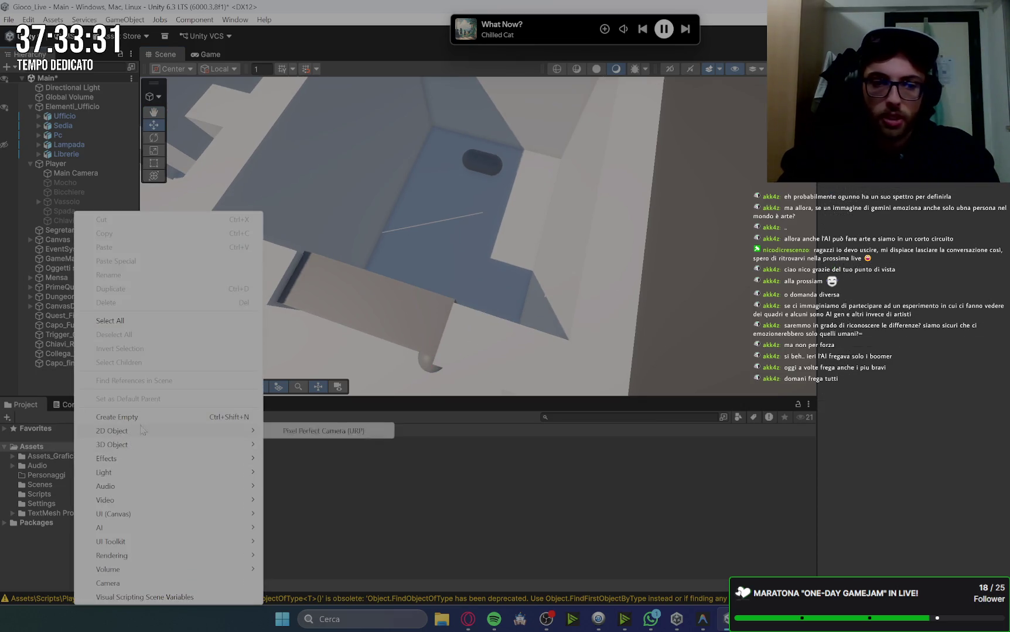
pyautogui.click(143, 424)
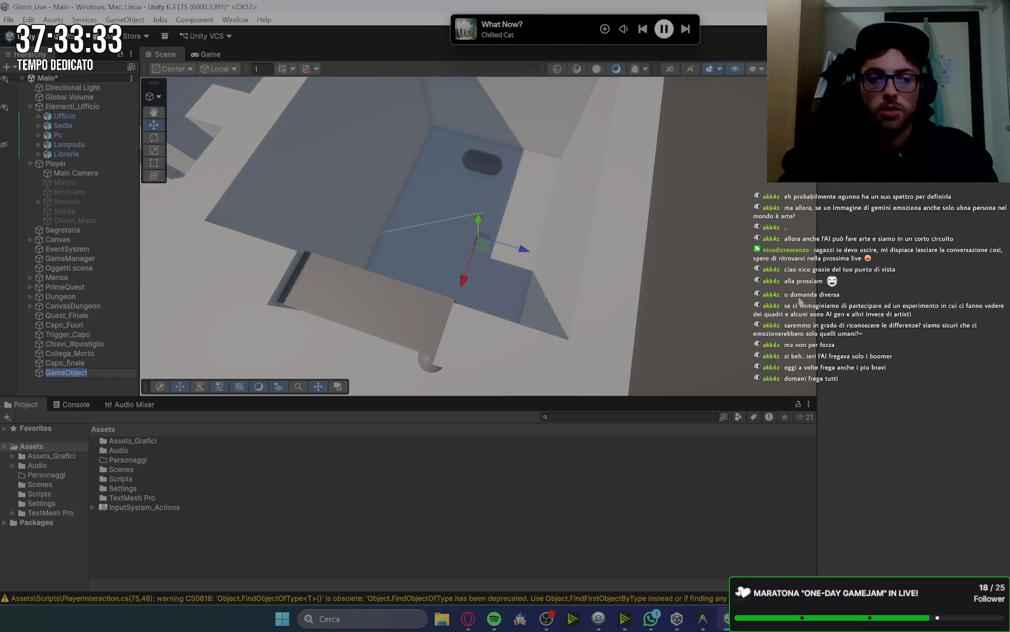
pyautogui.write('Trigger_')
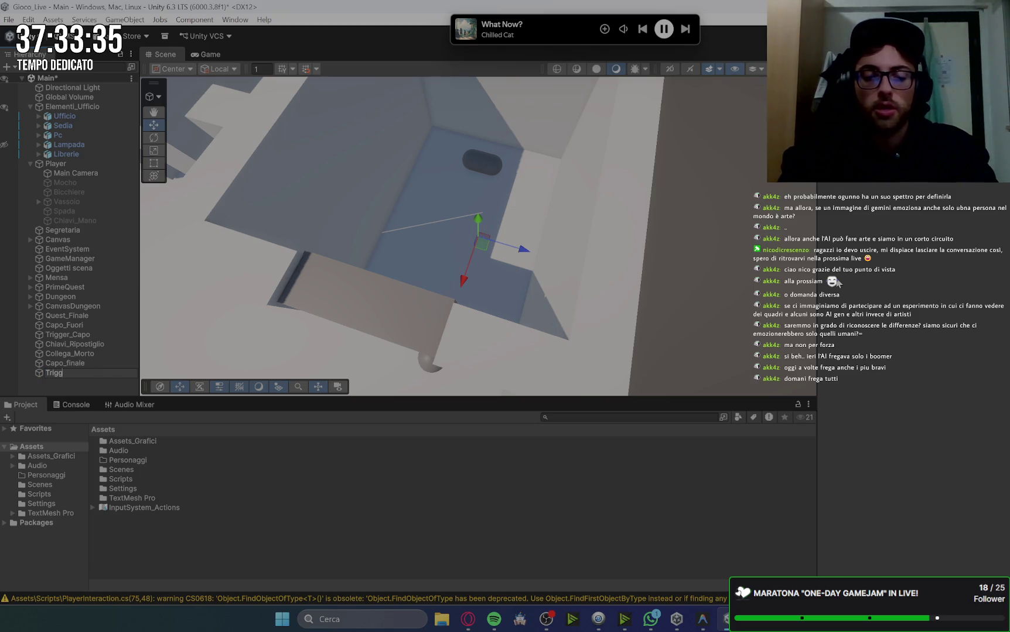
pyautogui.write('Finale')
pyautogui.press('Return')
pyautogui.click(931, 186)
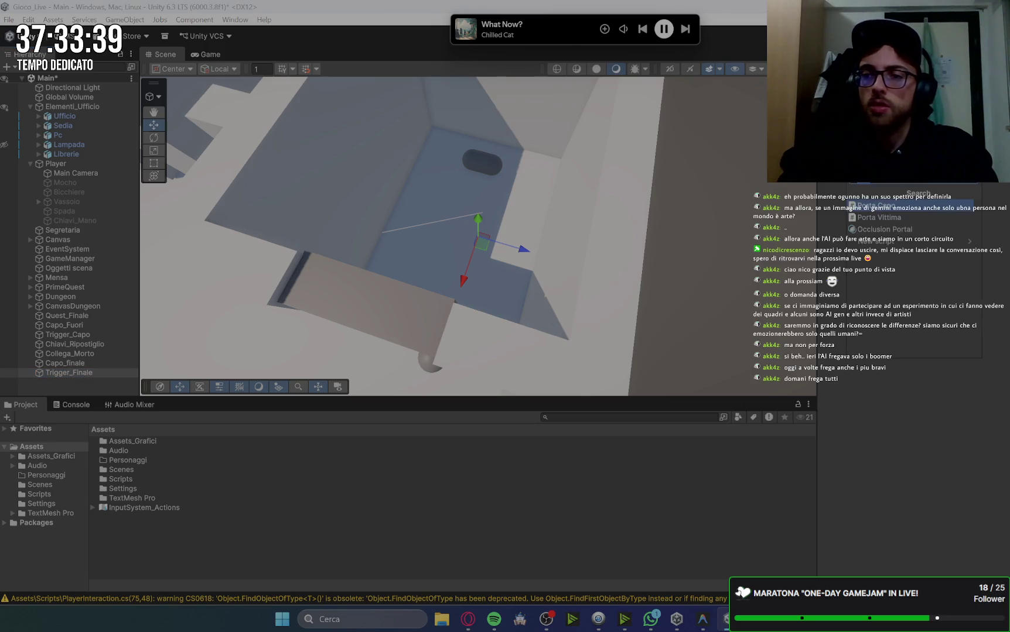
pyautogui.write('coll')
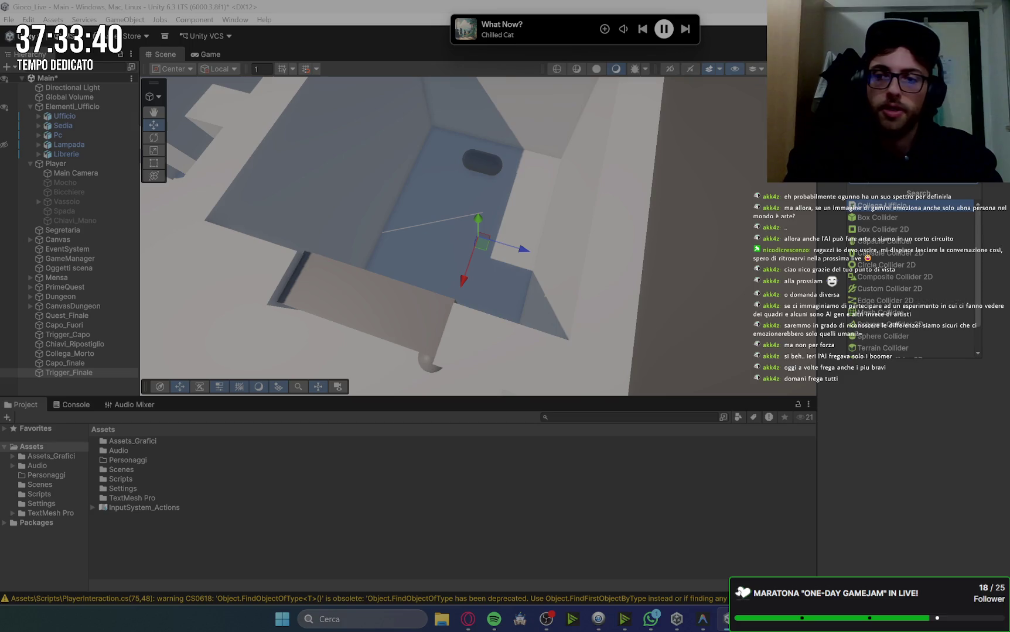
pyautogui.click(876, 218)
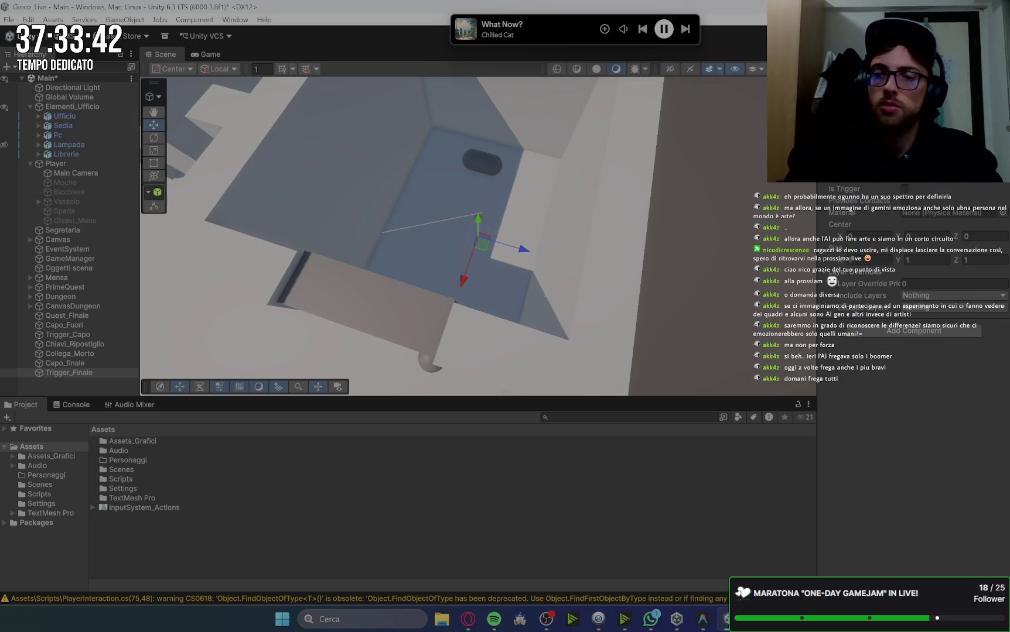
pyautogui.click(904, 188)
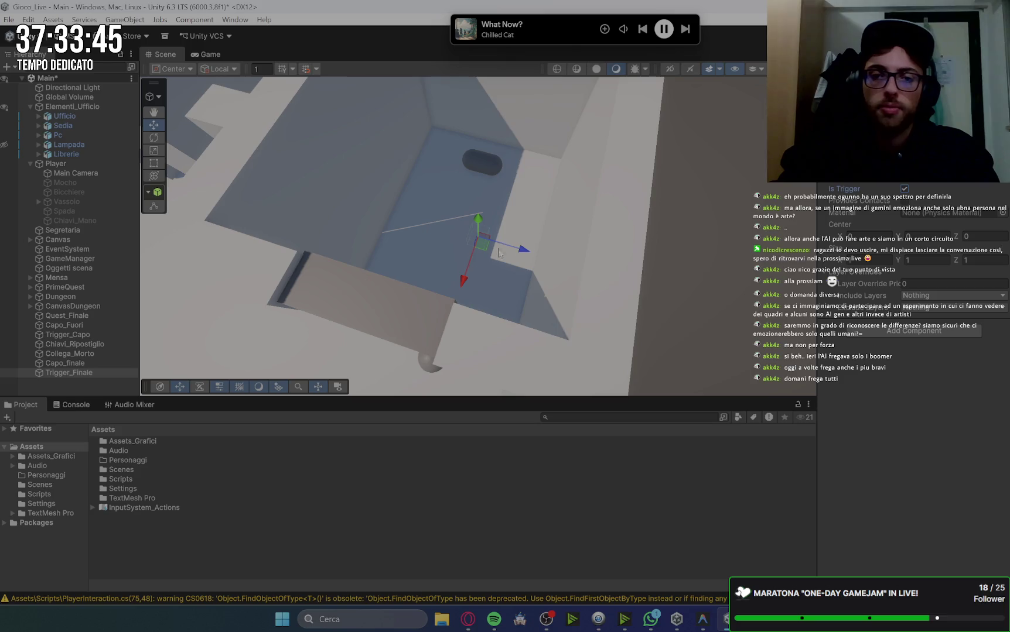
# Position the Trigger_Finale box inside the room, shifting it up and along X
pyautogui.moveTo(481, 243); pyautogui.dragTo(478, 205)
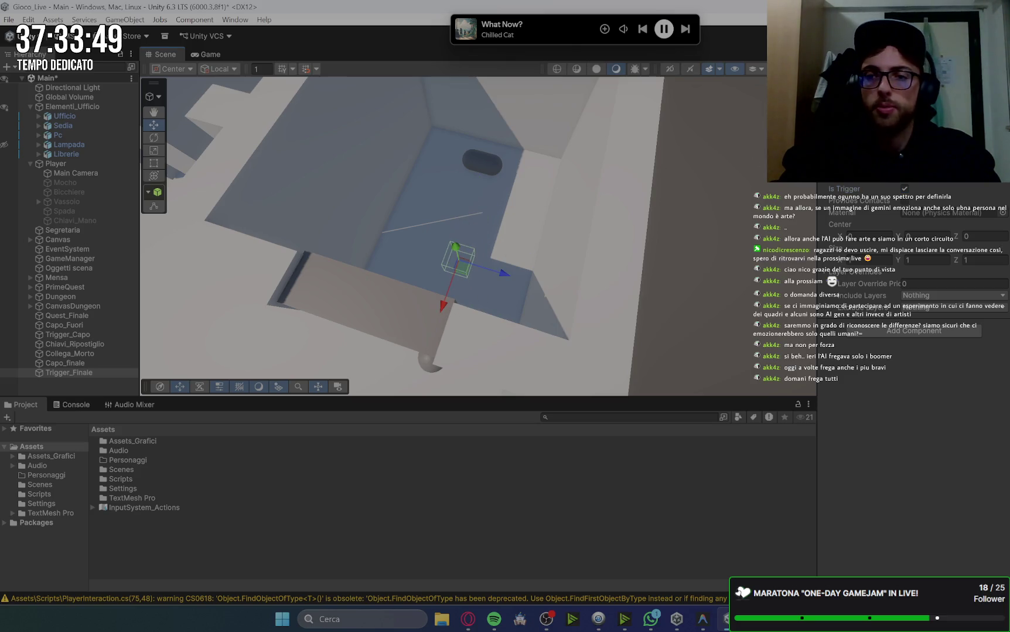
pyautogui.press('f')
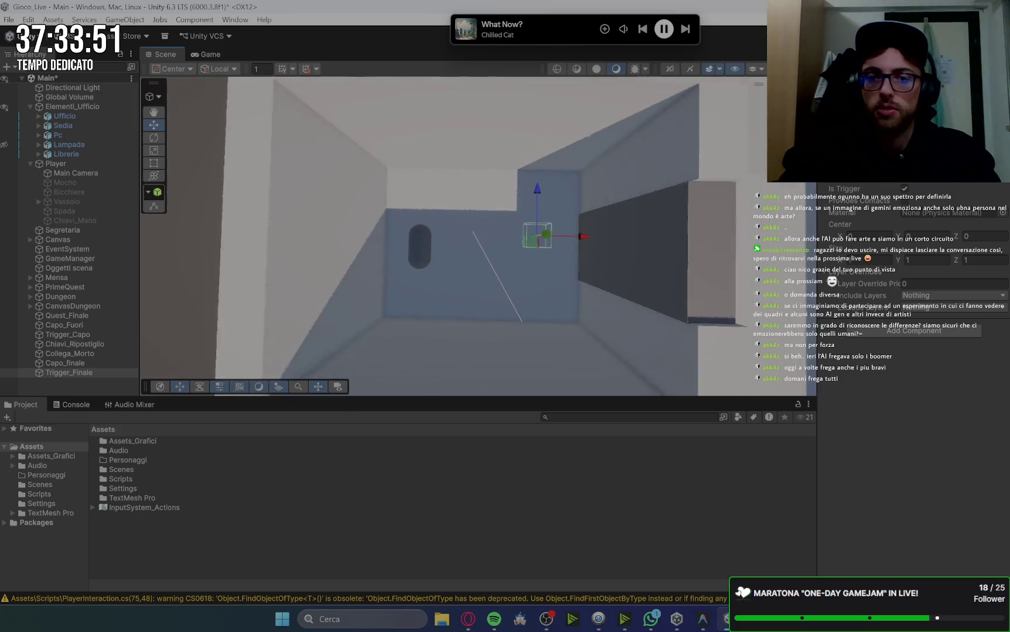
pyautogui.moveTo(662, 175)
pyautogui.mouseDown()
pyautogui.moveTo(626, 202)
pyautogui.moveTo(570, 176)
pyautogui.mouseUp()
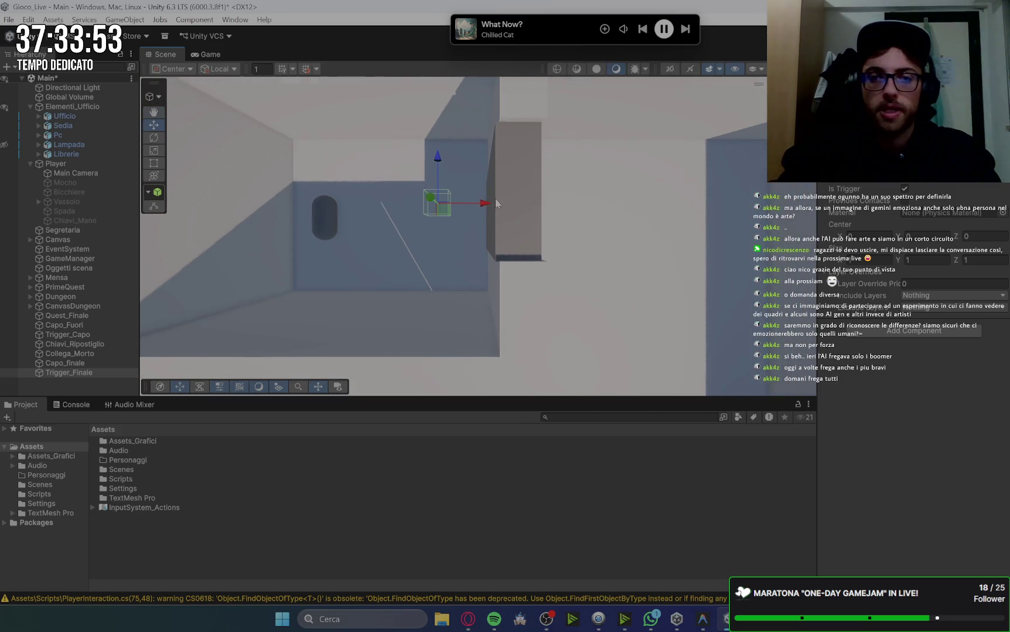
pyautogui.moveTo(505, 206); pyautogui.dragTo(493, 210)
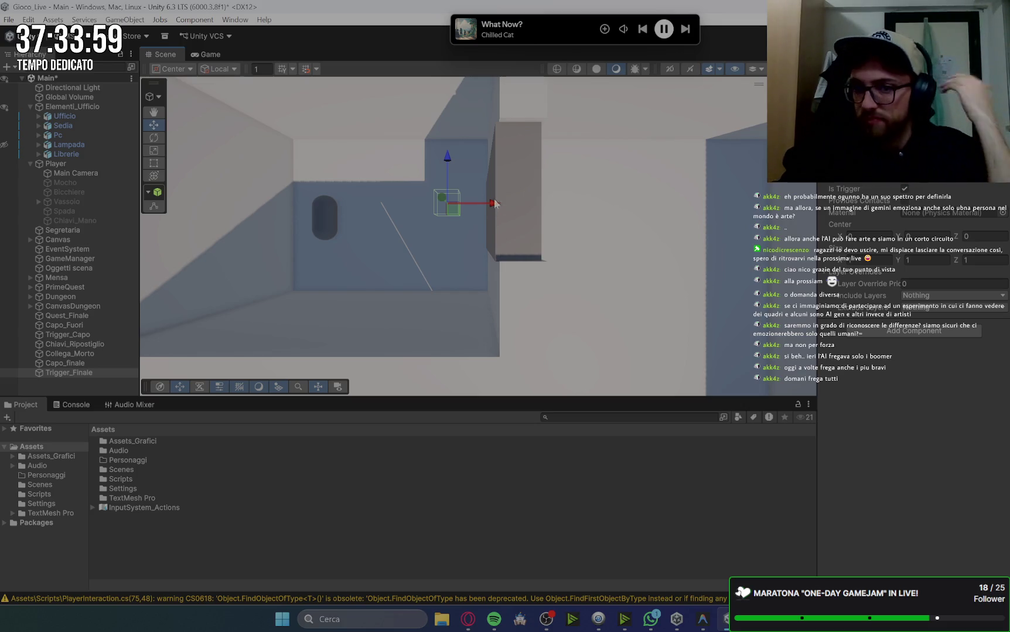
pyautogui.moveTo(488, 206); pyautogui.dragTo(477, 209)
pyautogui.moveTo(439, 167)
pyautogui.mouseDown()
pyautogui.moveTo(515, 188)
pyautogui.moveTo(460, 212)
pyautogui.mouseUp()
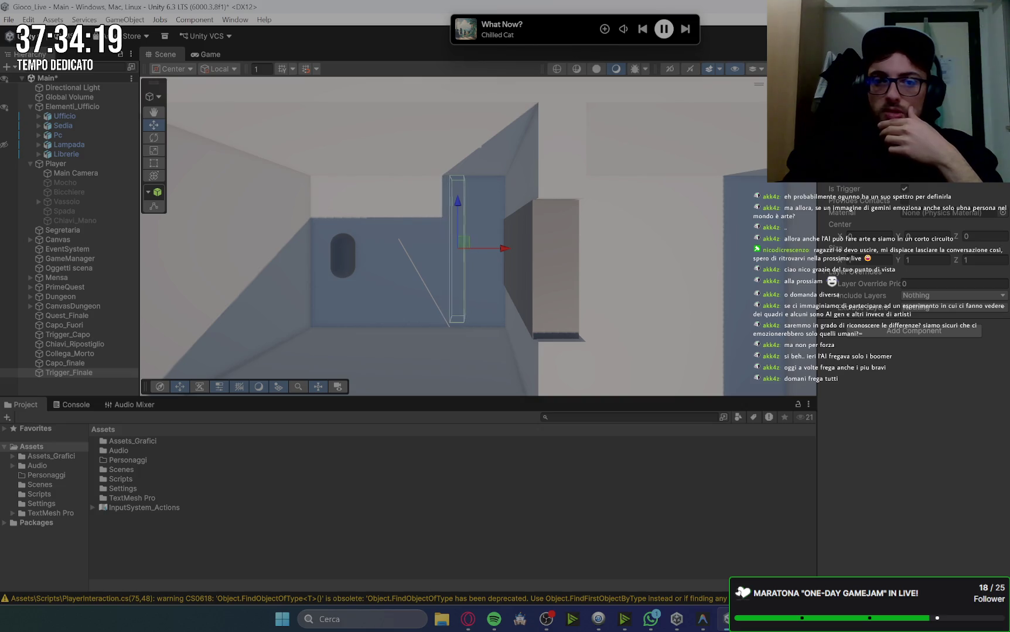
pyautogui.moveTo(503, 250); pyautogui.dragTo(520, 253)
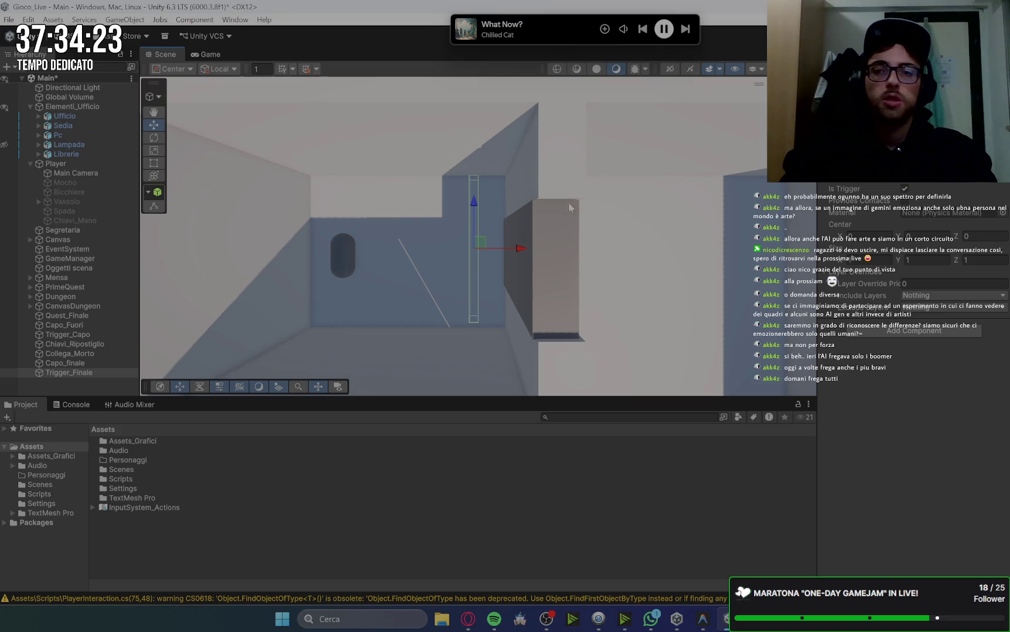
pyautogui.click(467, 621)
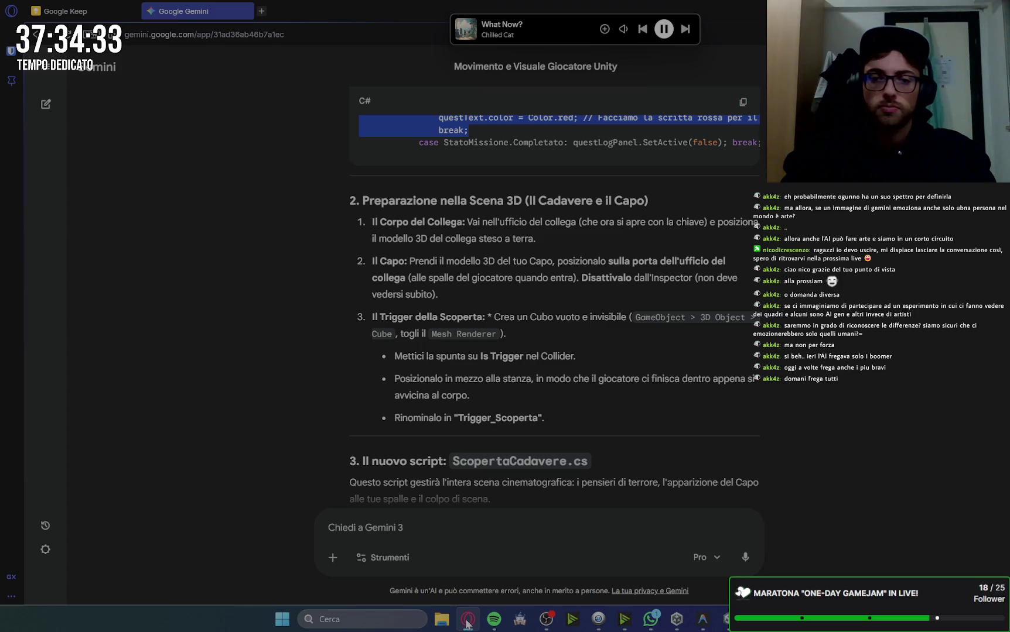
# Copy the ScopertaCadavere.cs code block from Gemini's reply and return to Unity
pyautogui.scroll(-2, 767, 414)
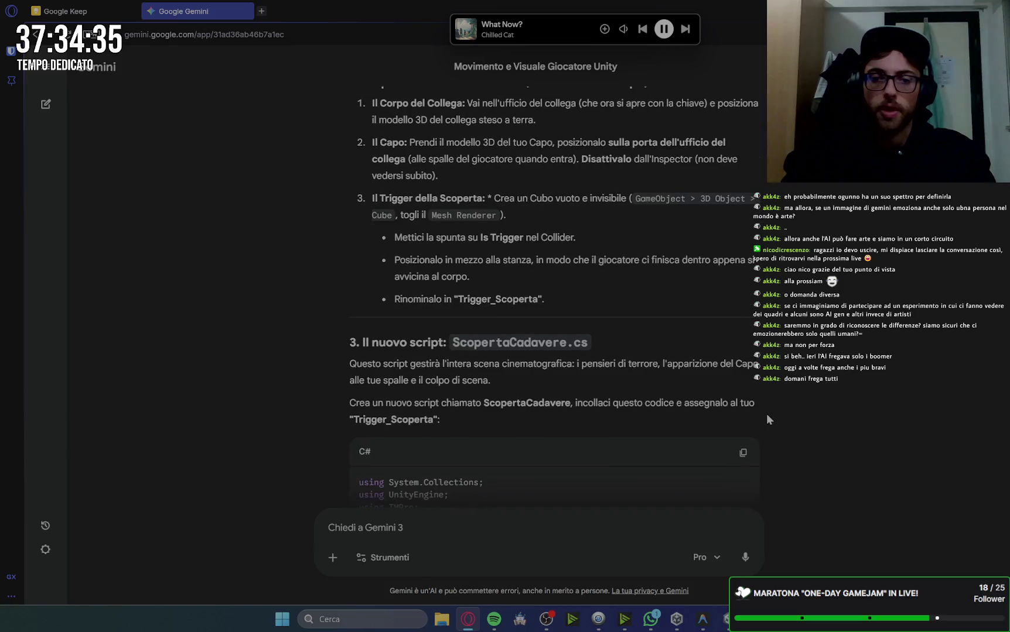
pyautogui.scroll(-2, 576, 404)
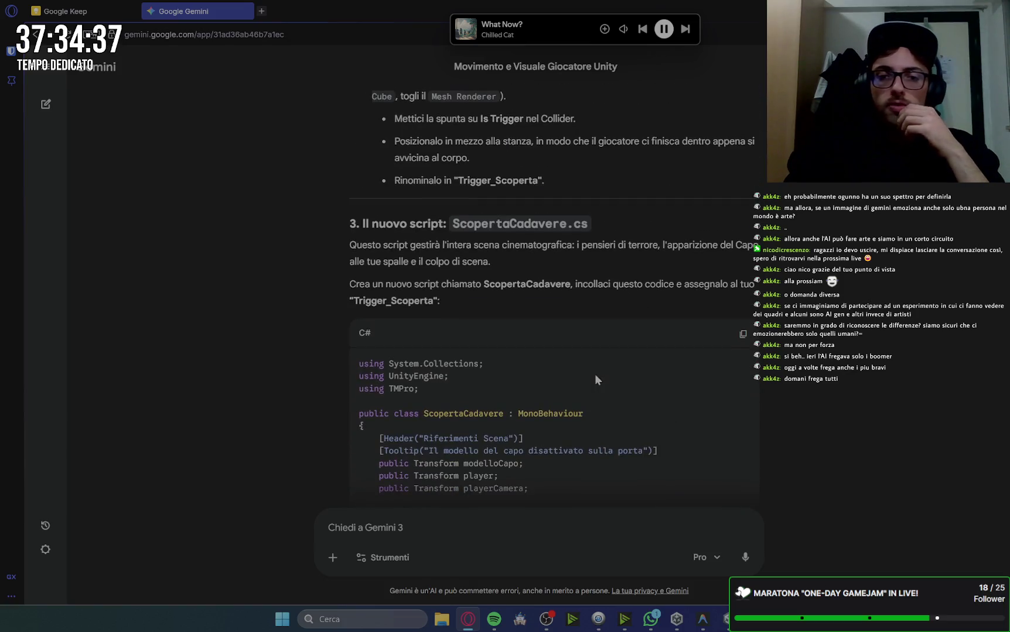
pyautogui.click(742, 334)
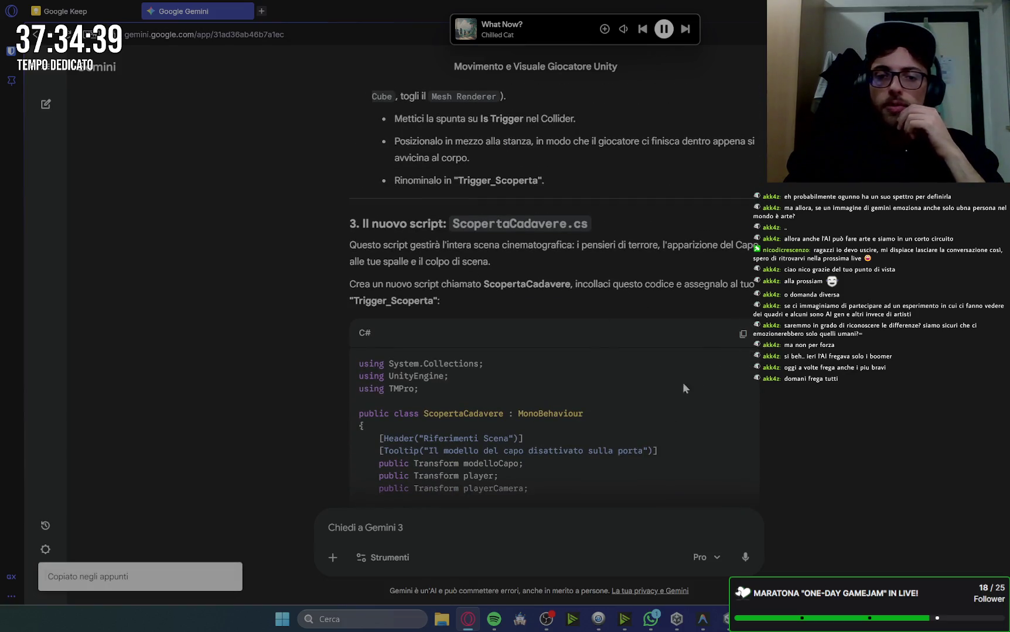
pyautogui.click(723, 621)
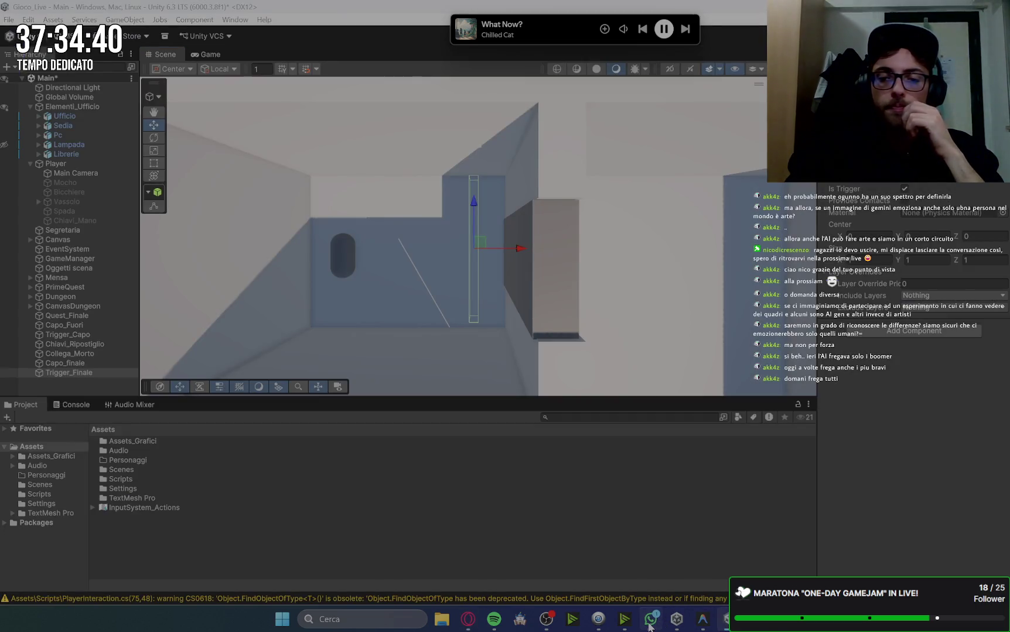
# Create a new script file named ffdfd and paste the copied ScopertaCadavere code into it
pyautogui.click(703, 620)
pyautogui.scroll(10, 101, 57)
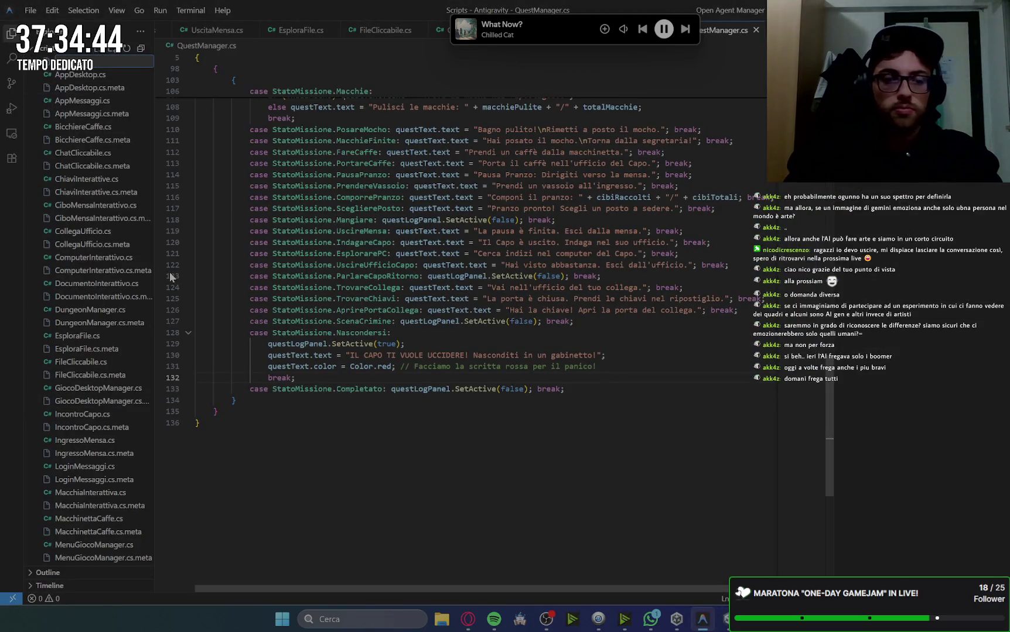
pyautogui.write('ffdfd')
pyautogui.press('Return')
pyautogui.hotkey('ctrl', 'v')
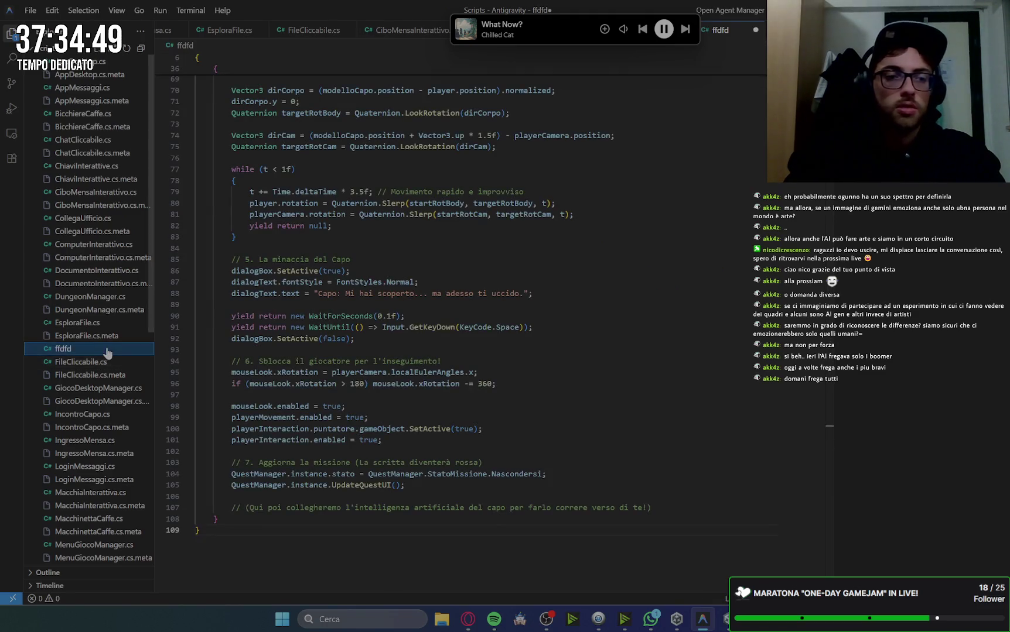
pyautogui.rightClick(107, 350)
pyautogui.click(361, 213)
pyautogui.scroll(20, 427, 229)
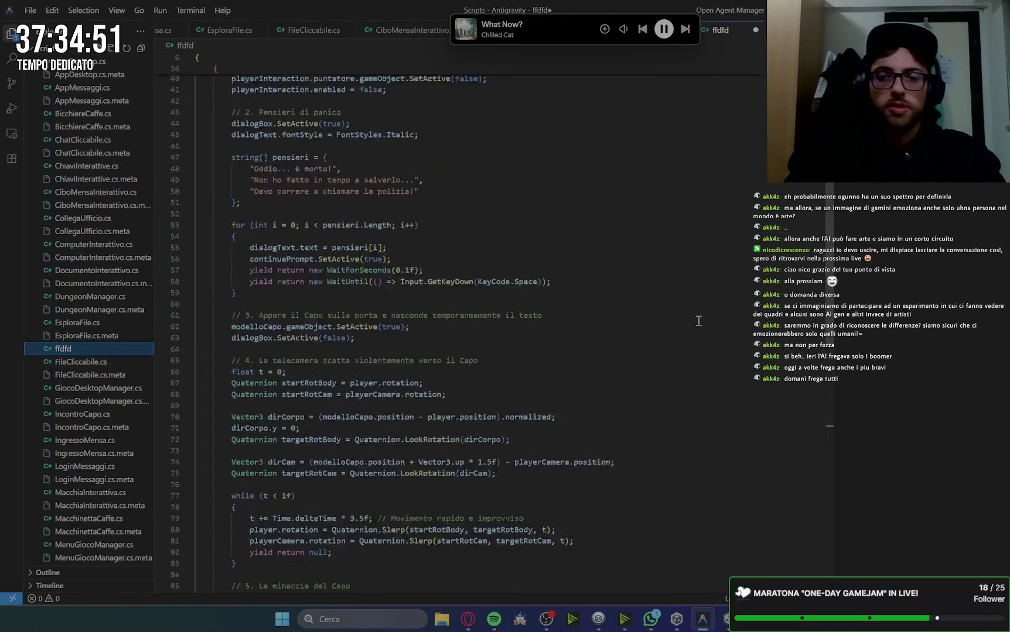
# Rename the file to ScopertaCadavere.cs using the copied class name, and save it
pyautogui.doubleClick(288, 103)
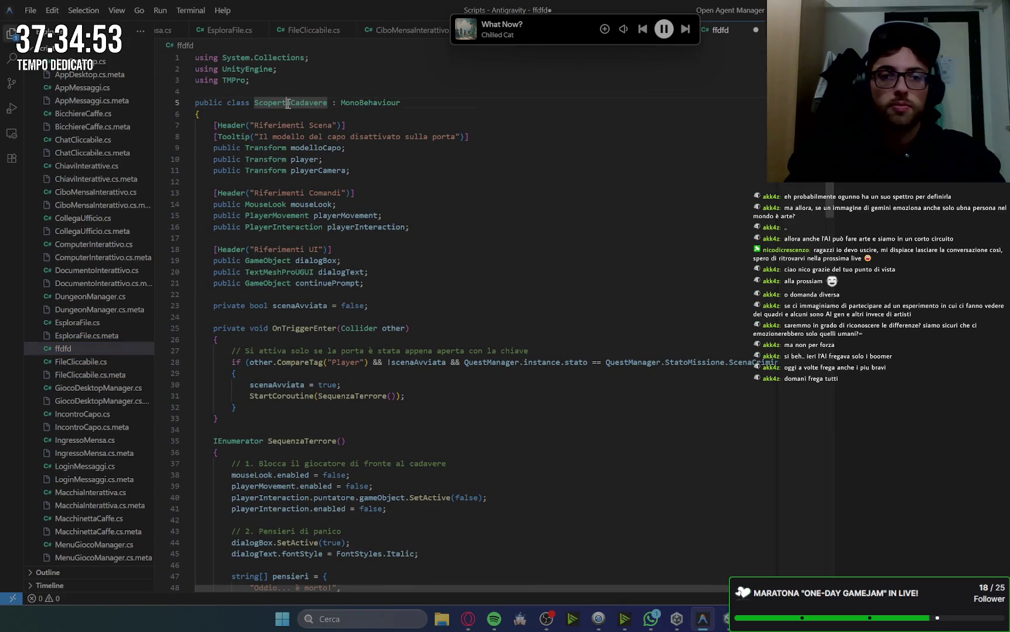
pyautogui.doubleClick(305, 104)
pyautogui.rightClick(83, 349)
pyautogui.click(120, 545)
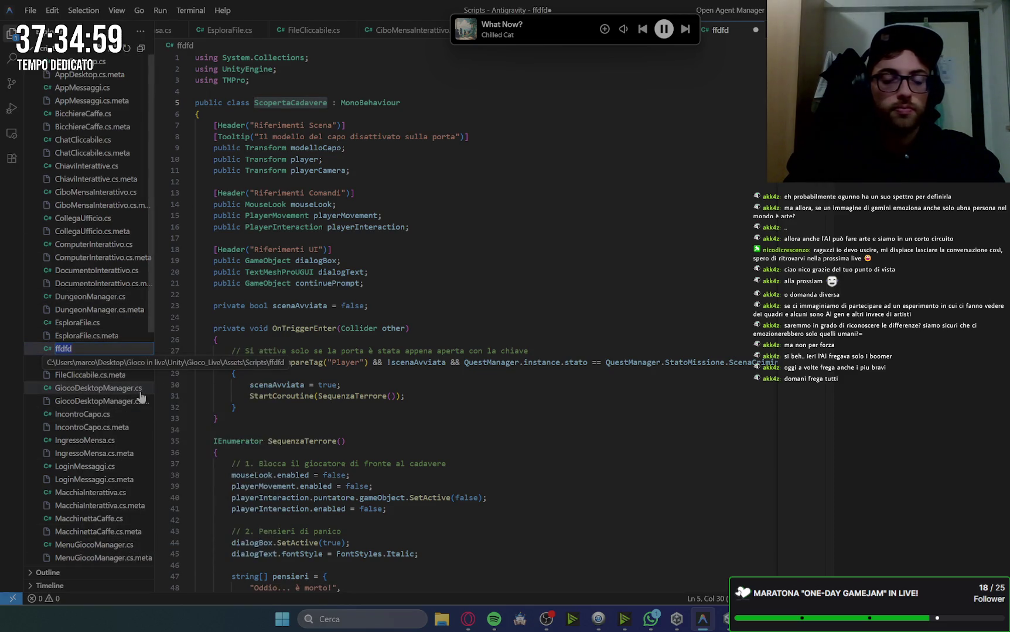
pyautogui.hotkey('ctrl', 'v')
pyautogui.write('.cs')
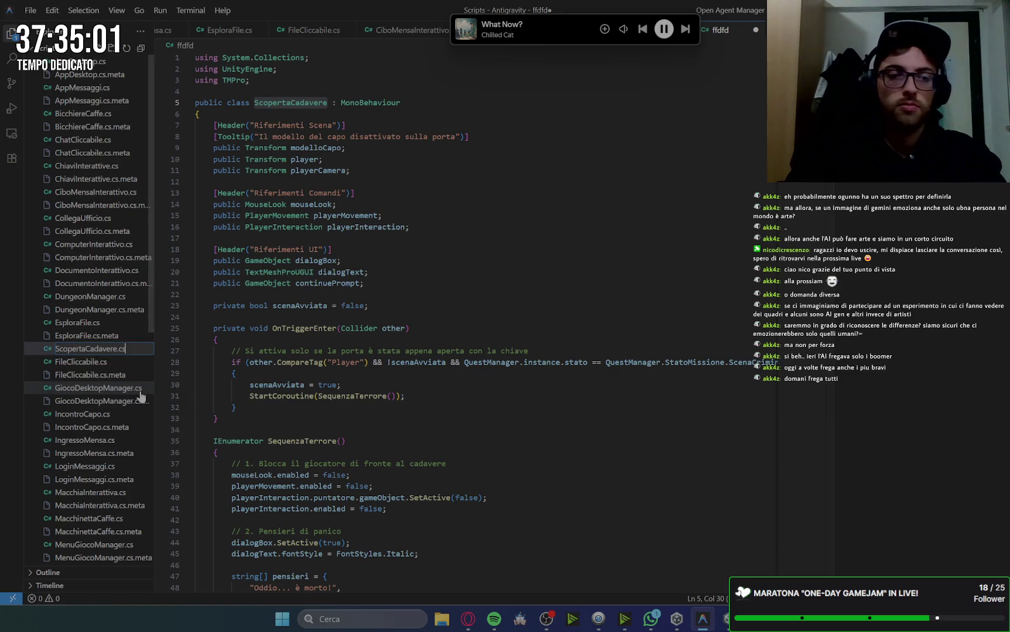
pyautogui.press('Return')
pyautogui.click(427, 215)
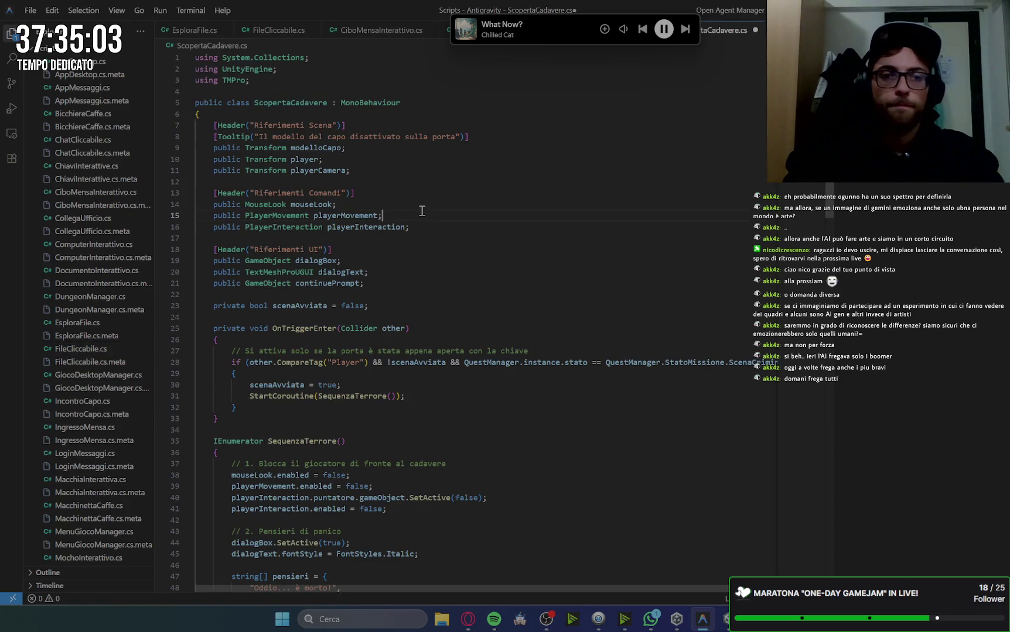
pyautogui.hotkey('ctrl', 's')
pyautogui.click(468, 619)
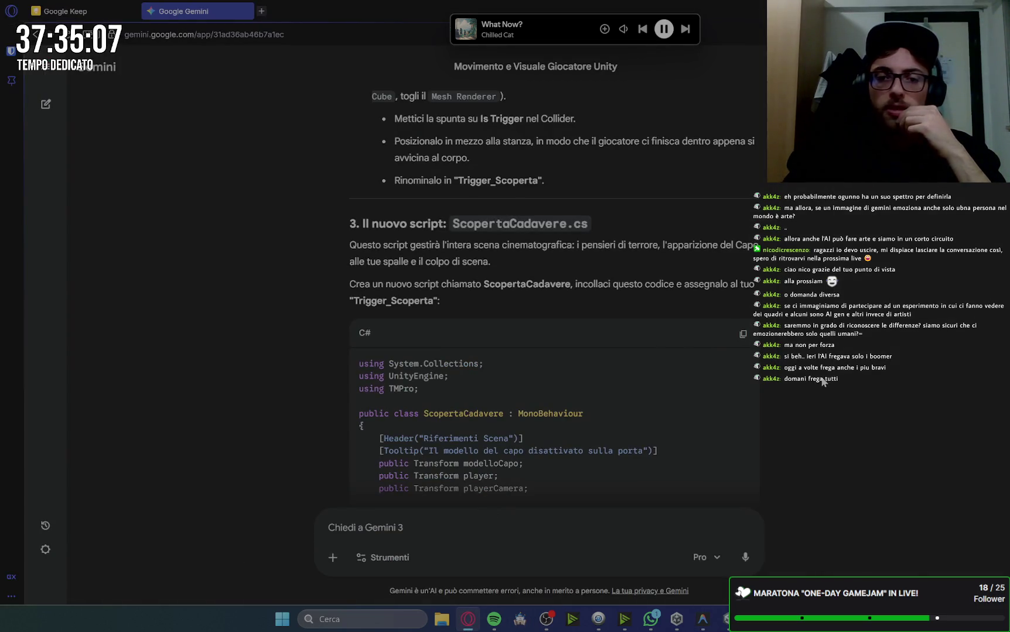
# Go back through the code editor to Unity so ScopertaCadavere.cs compiles
pyautogui.click(702, 619)
pyautogui.click(725, 619)
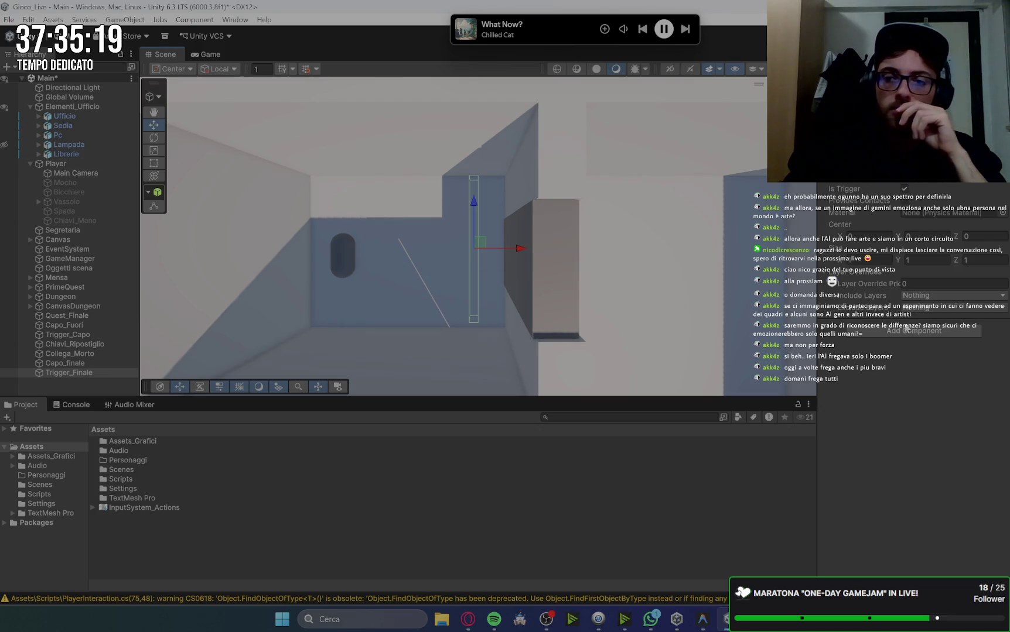
# Add the Scoperta Cadavere script component to Trigger_Finale
pyautogui.click(909, 331)
pyautogui.write('coll')
pyautogui.press('BackSpace')
pyautogui.press('BackSpace')
pyautogui.press('BackSpace')
pyautogui.write('scope')
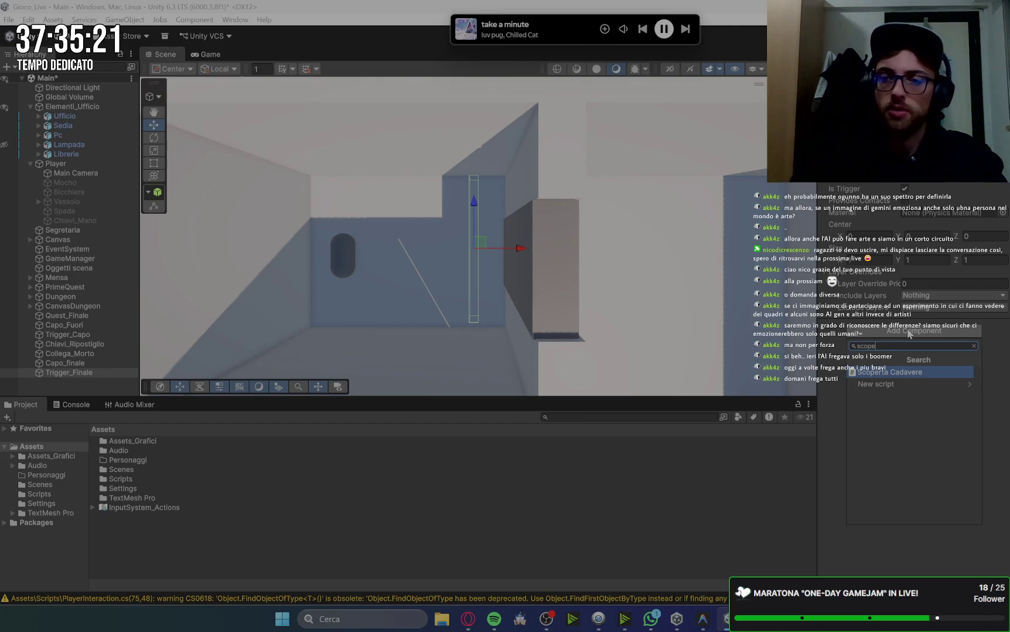
pyautogui.press('Return')
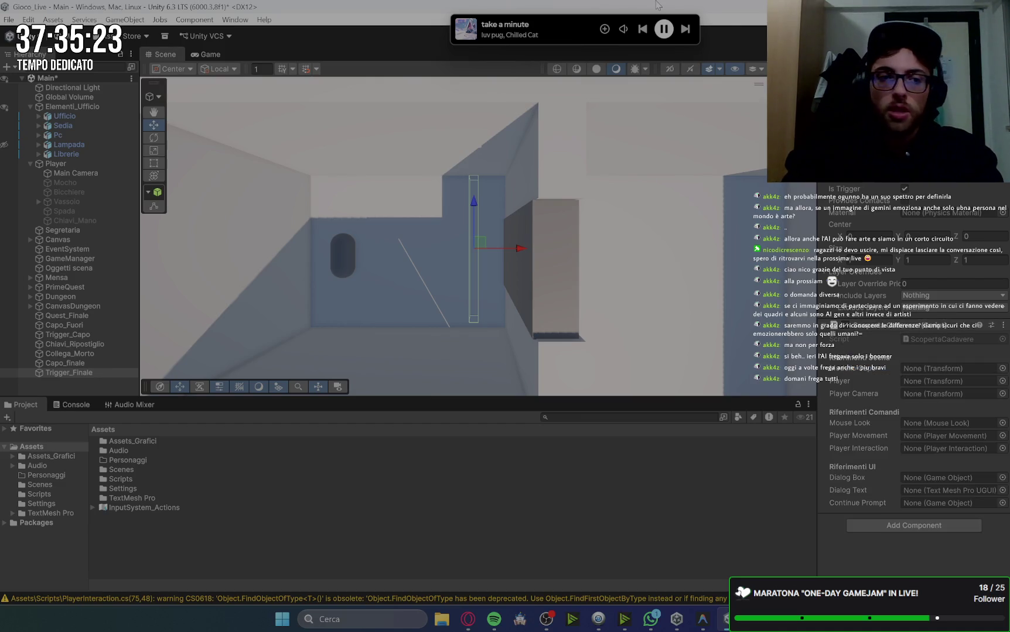
# Assign Capo_finale as boss, Player as player and movement, and Main Camera to camera, mouse-look and interaction fields
pyautogui.click(31, 164)
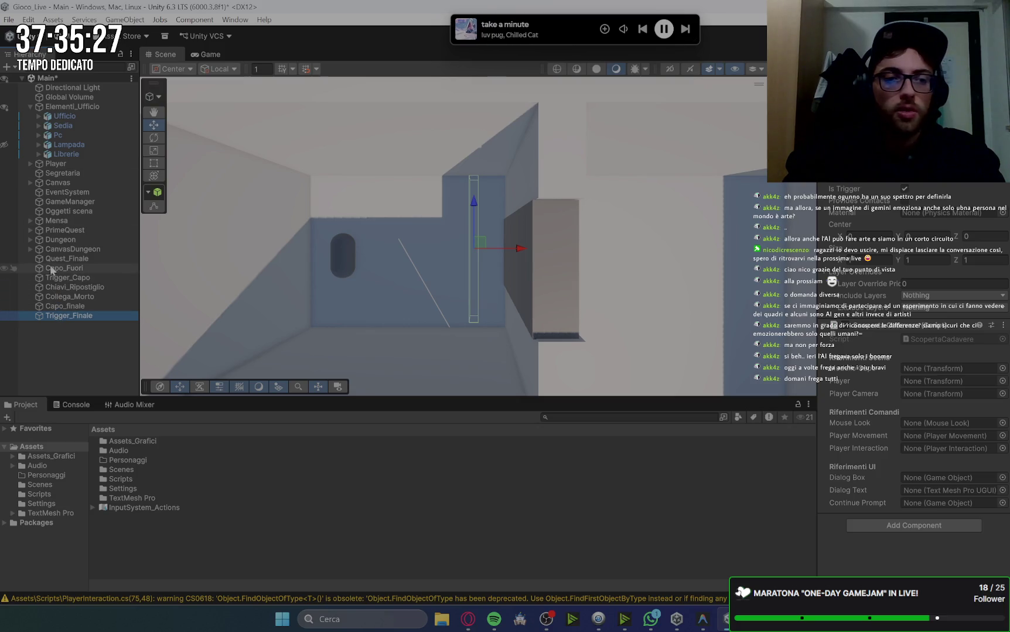
pyautogui.moveTo(62, 273)
pyautogui.mouseDown()
pyautogui.moveTo(264, 277)
pyautogui.moveTo(791, 429)
pyautogui.mouseUp()
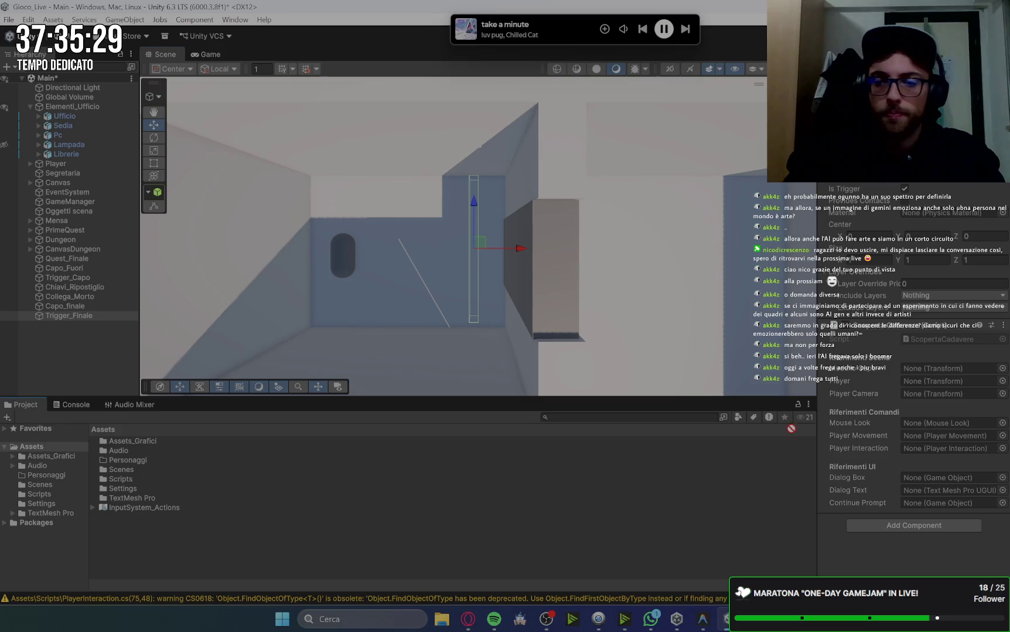
pyautogui.moveTo(872, 467); pyautogui.dragTo(868, 467)
pyautogui.moveTo(676, 417)
pyautogui.mouseDown()
pyautogui.moveTo(80, 282)
pyautogui.moveTo(948, 369)
pyautogui.mouseUp()
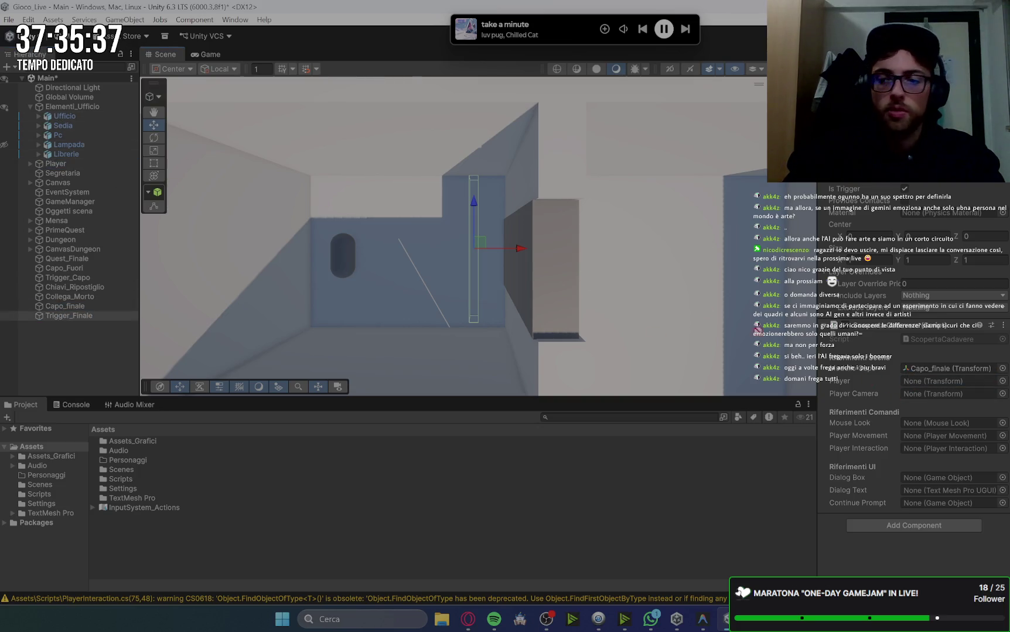
pyautogui.moveTo(937, 405); pyautogui.dragTo(948, 381)
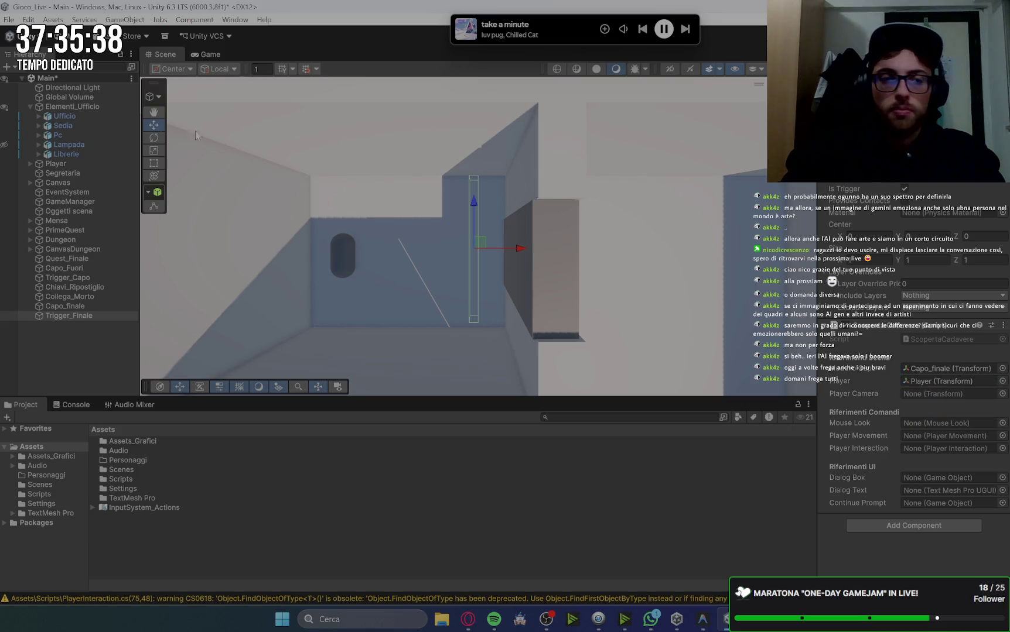
pyautogui.click(30, 163)
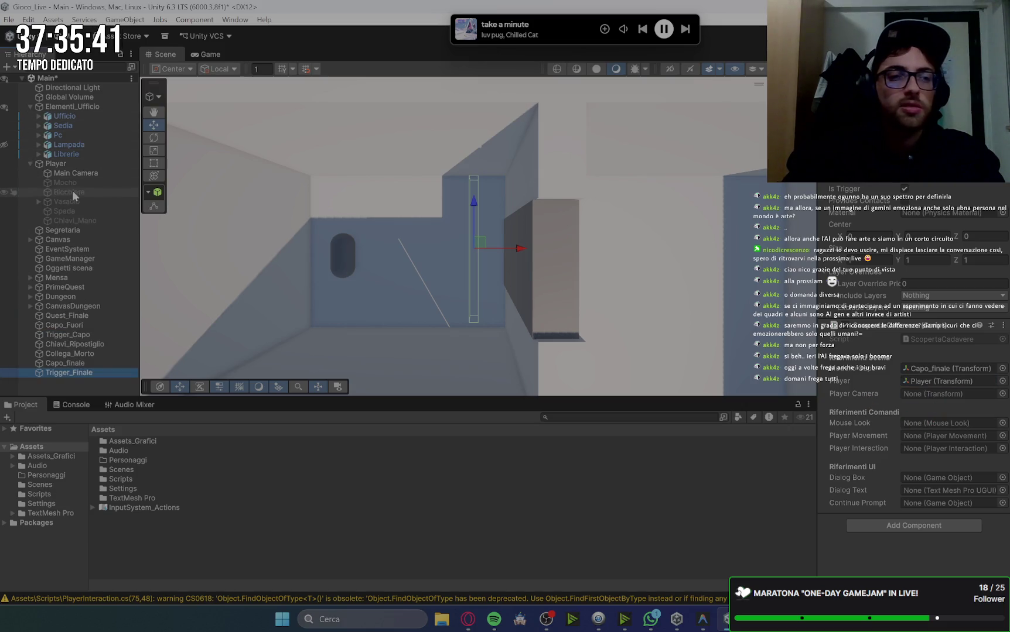
pyautogui.moveTo(57, 174)
pyautogui.mouseDown()
pyautogui.moveTo(818, 360)
pyautogui.moveTo(932, 427)
pyautogui.moveTo(930, 403)
pyautogui.mouseUp()
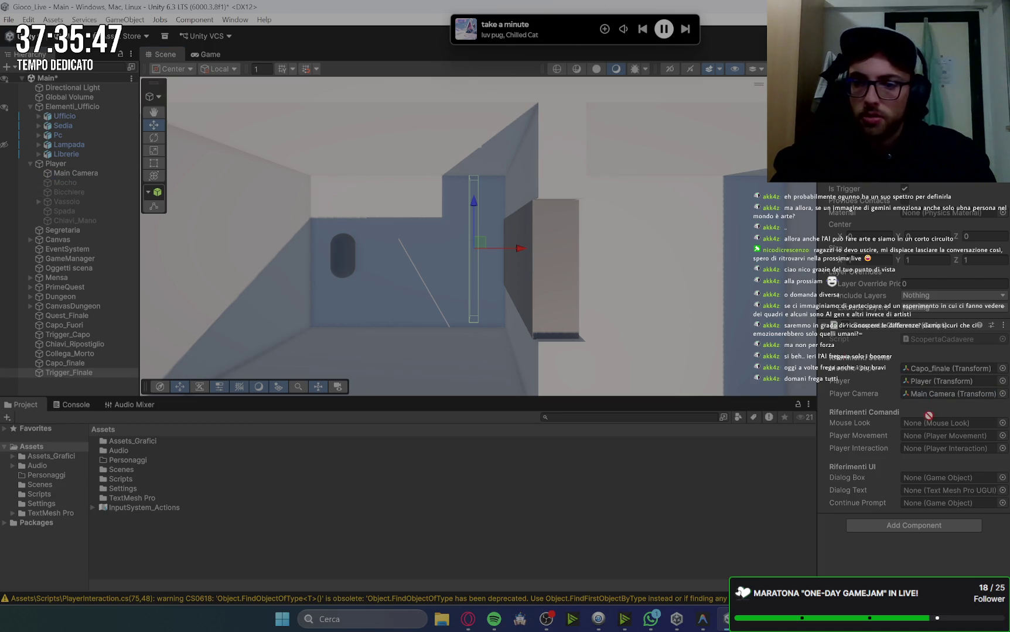
pyautogui.moveTo(63, 173); pyautogui.dragTo(922, 422)
pyautogui.click(67, 175)
pyautogui.moveTo(67, 179); pyautogui.dragTo(922, 449)
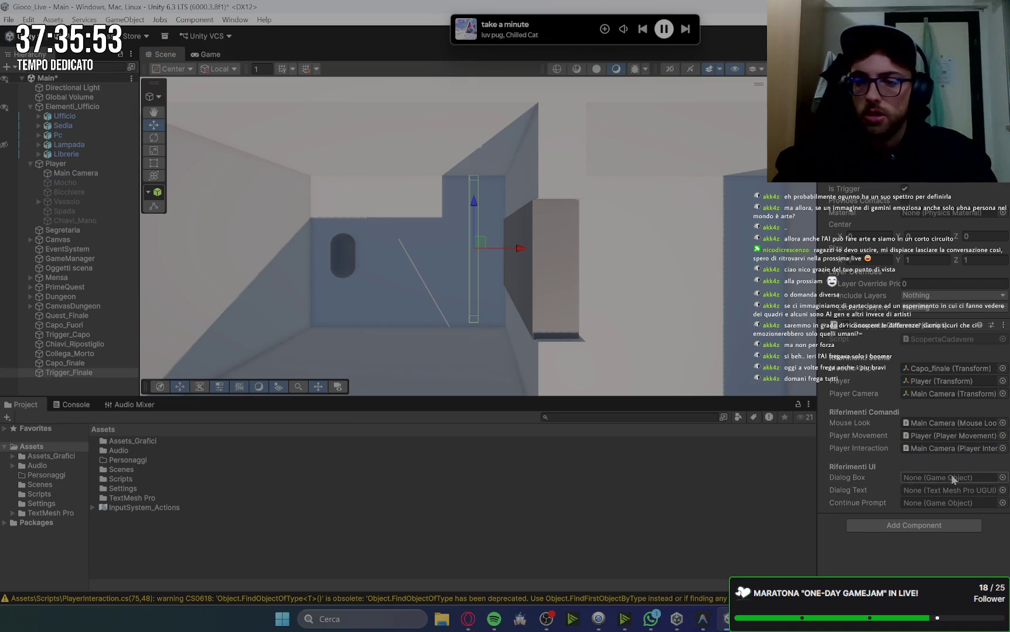
# Assign Pannello_Dialoghi, Testo_Dialoghi and Text (TMP) as dialog box, dialog text and continue prompt
pyautogui.click(31, 240)
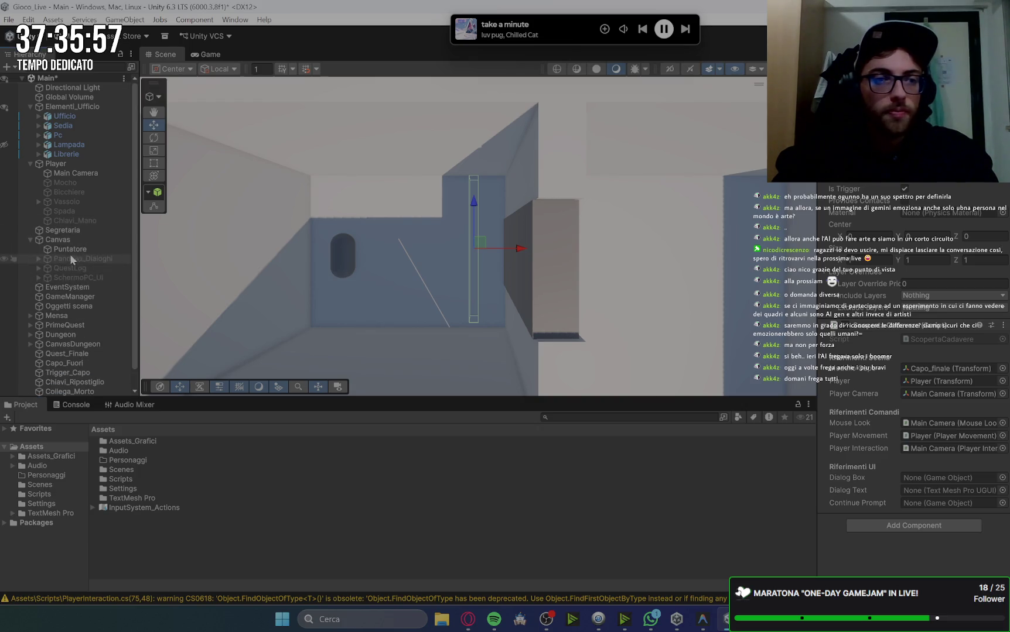
pyautogui.moveTo(67, 258)
pyautogui.mouseDown()
pyautogui.moveTo(439, 282)
pyautogui.moveTo(940, 478)
pyautogui.mouseUp()
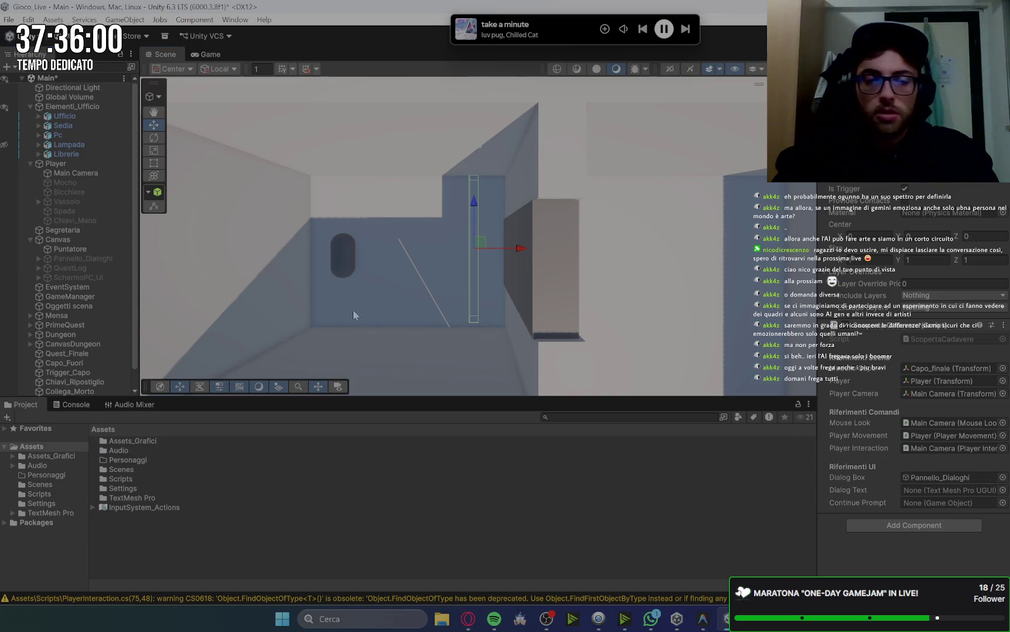
pyautogui.click(39, 258)
pyautogui.moveTo(91, 270)
pyautogui.mouseDown()
pyautogui.moveTo(347, 307)
pyautogui.moveTo(917, 495)
pyautogui.mouseUp()
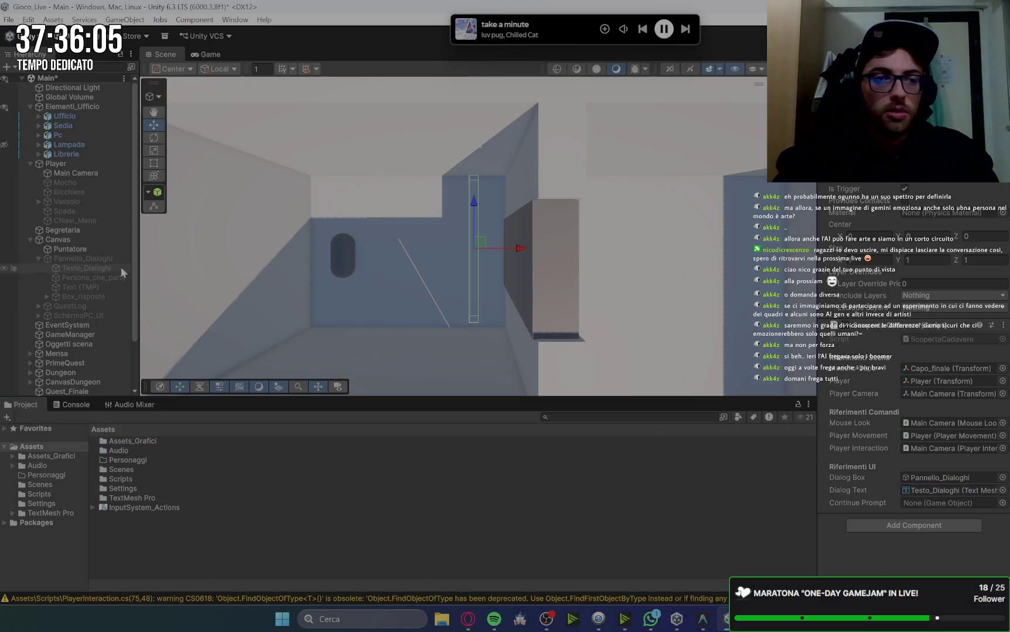
pyautogui.moveTo(87, 287); pyautogui.dragTo(111, 290)
pyautogui.moveTo(969, 484); pyautogui.dragTo(935, 511)
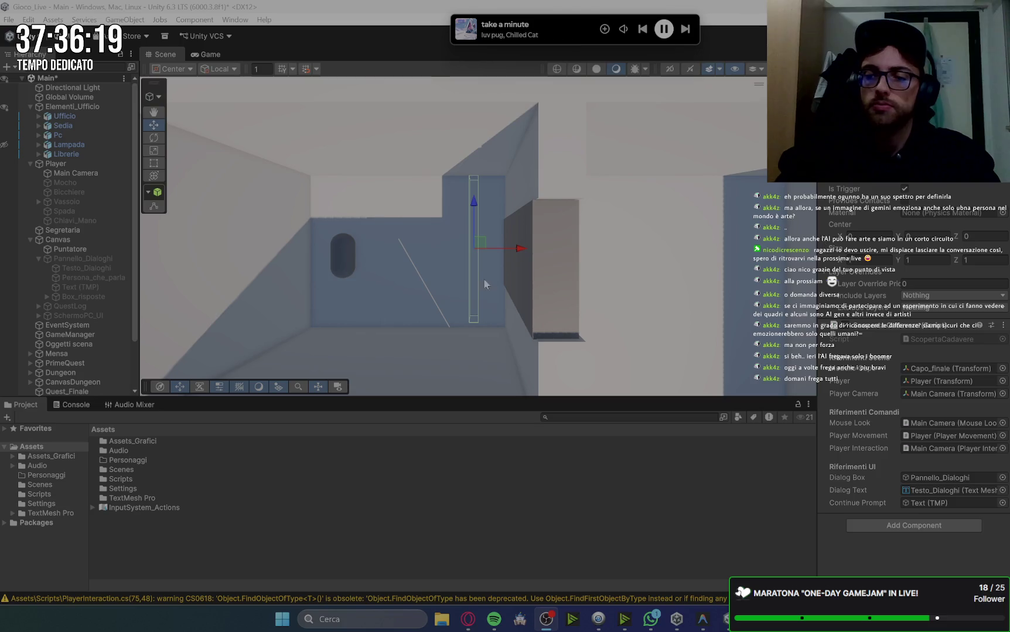
# Scroll Gemini to the '4. Setup in Unity' section and start a new prompt
pyautogui.click(468, 622)
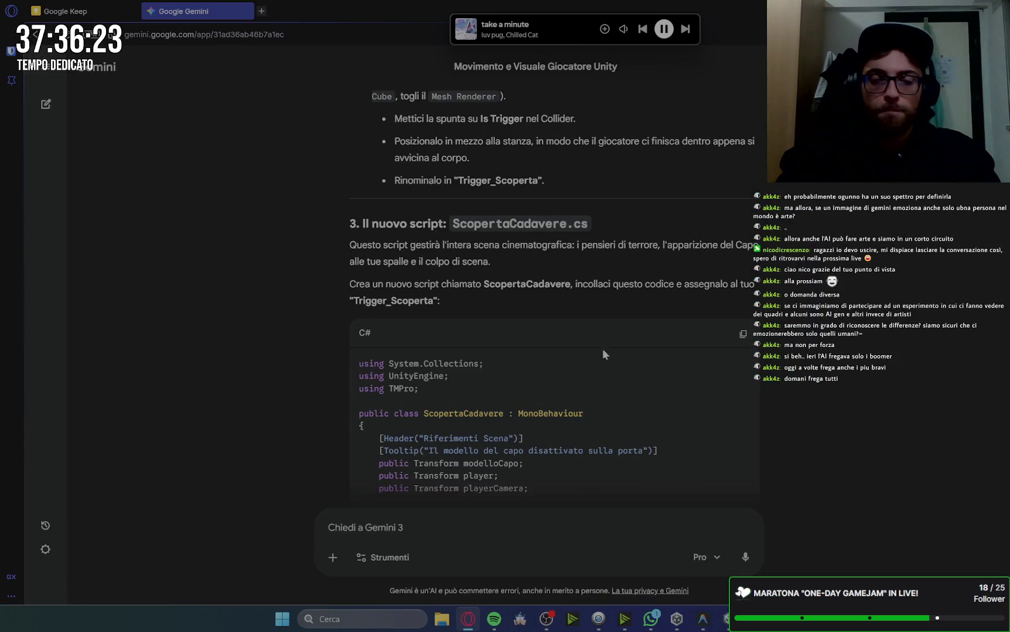
pyautogui.scroll(-10, 876, 373)
pyautogui.scroll(-10, 876, 372)
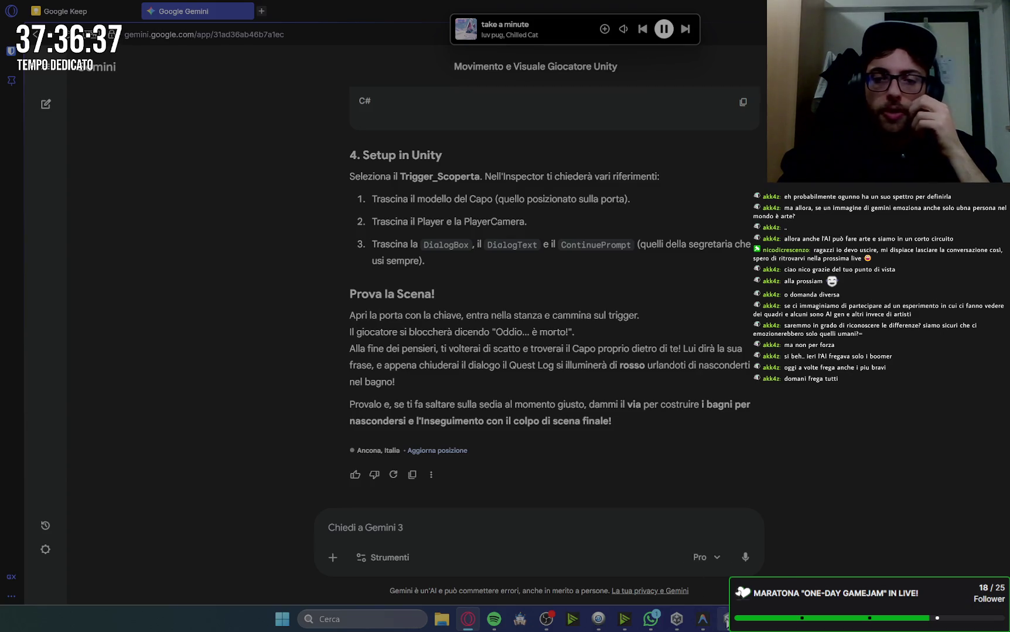
pyautogui.moveTo(726, 623)
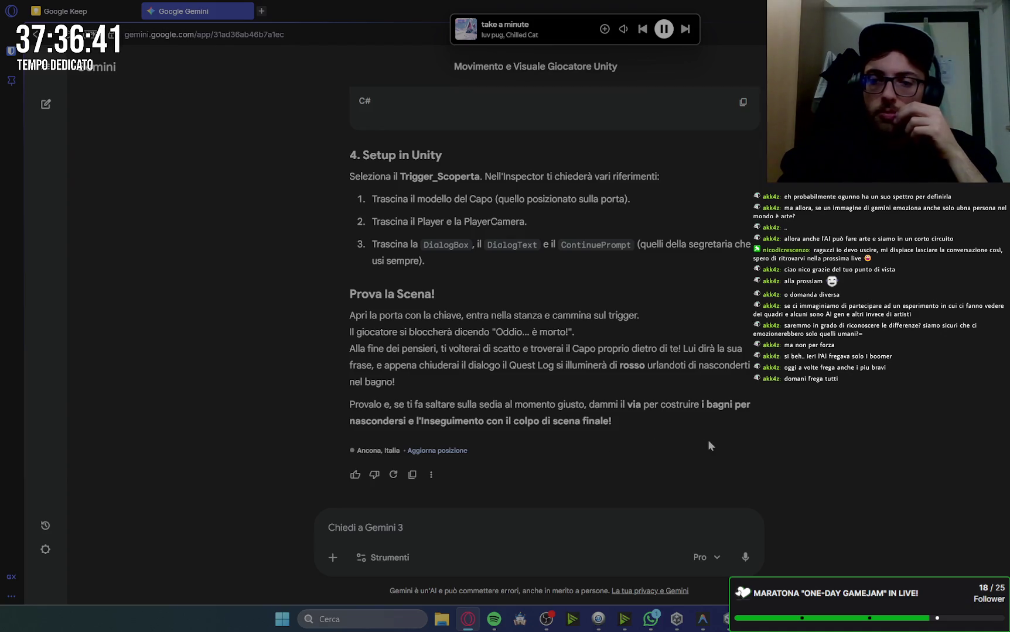
pyautogui.click(430, 523)
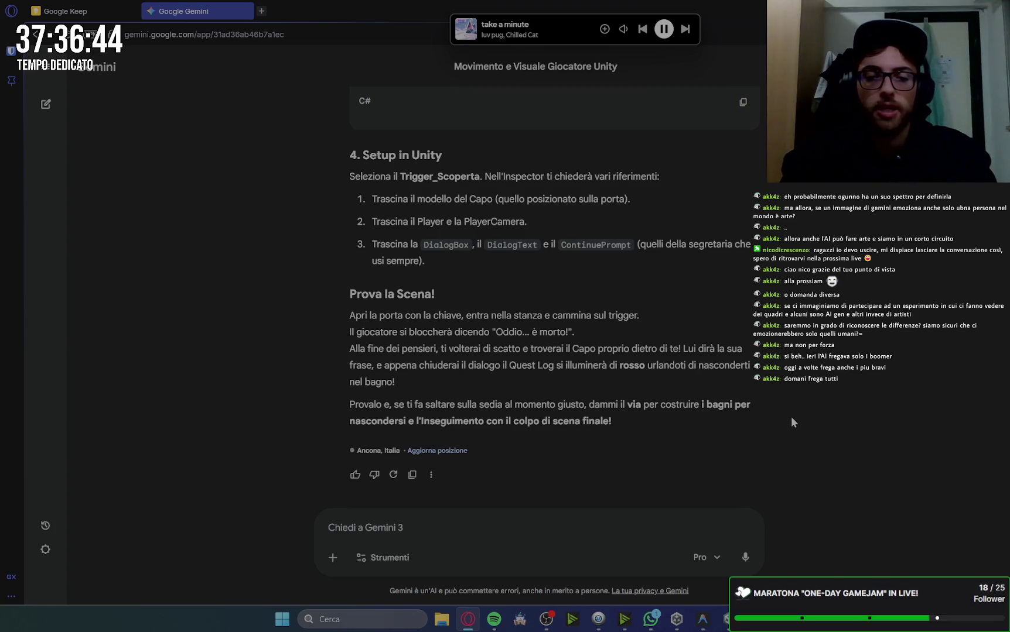
# Send 'vai' to Gemini and read its Pannello_FineGioco and Trigger_Nascondiglio instructions
pyautogui.write('vai')
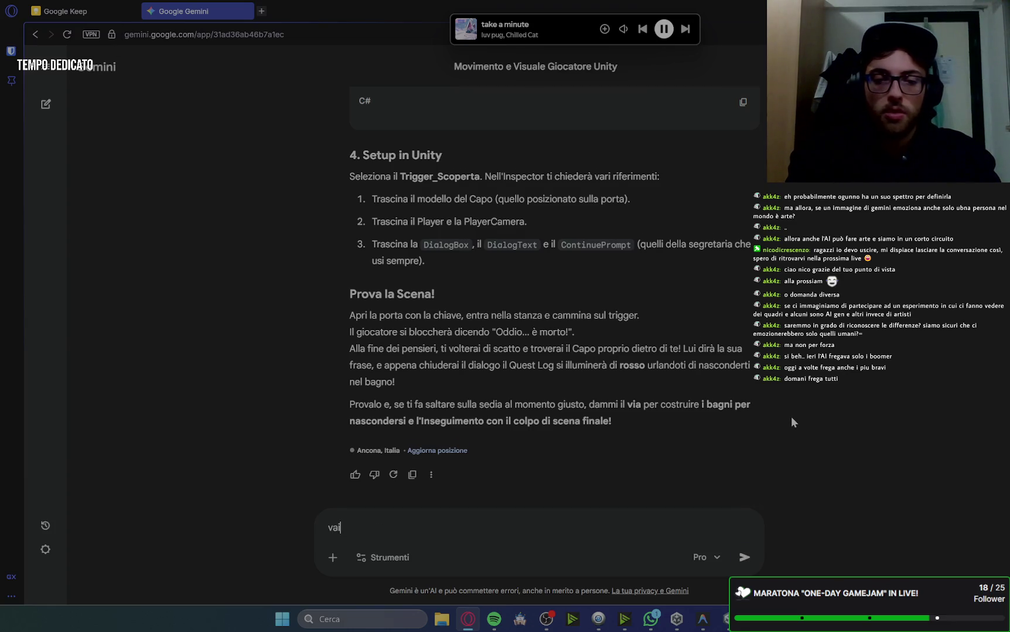
pyautogui.press('Return')
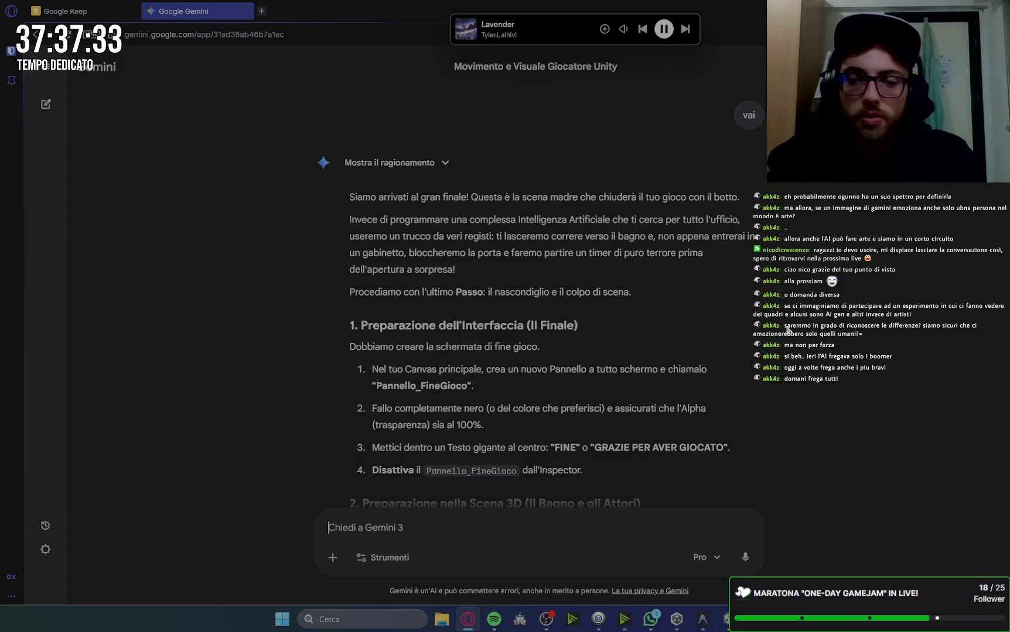
pyautogui.scroll(-3, 788, 330)
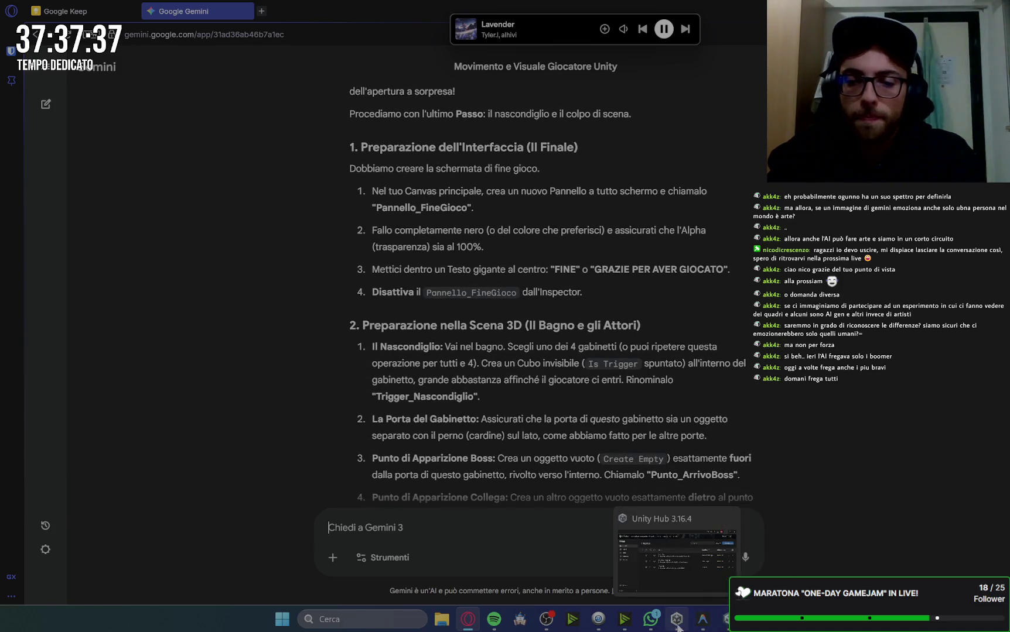
pyautogui.click(728, 620)
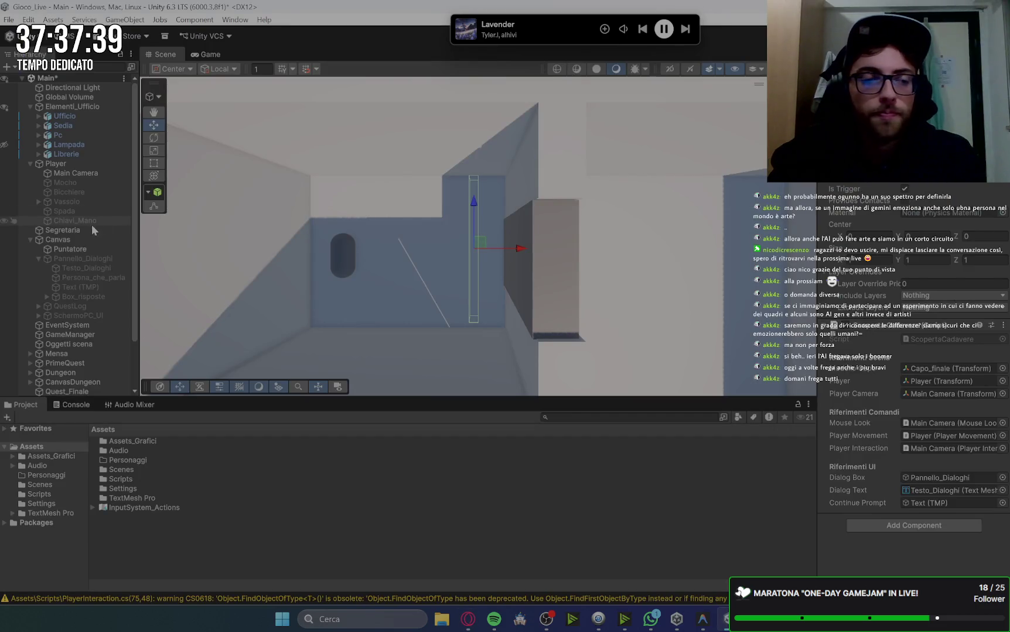
# Add a UI Panel under the Canvas and check it in the Game view
pyautogui.click(30, 164)
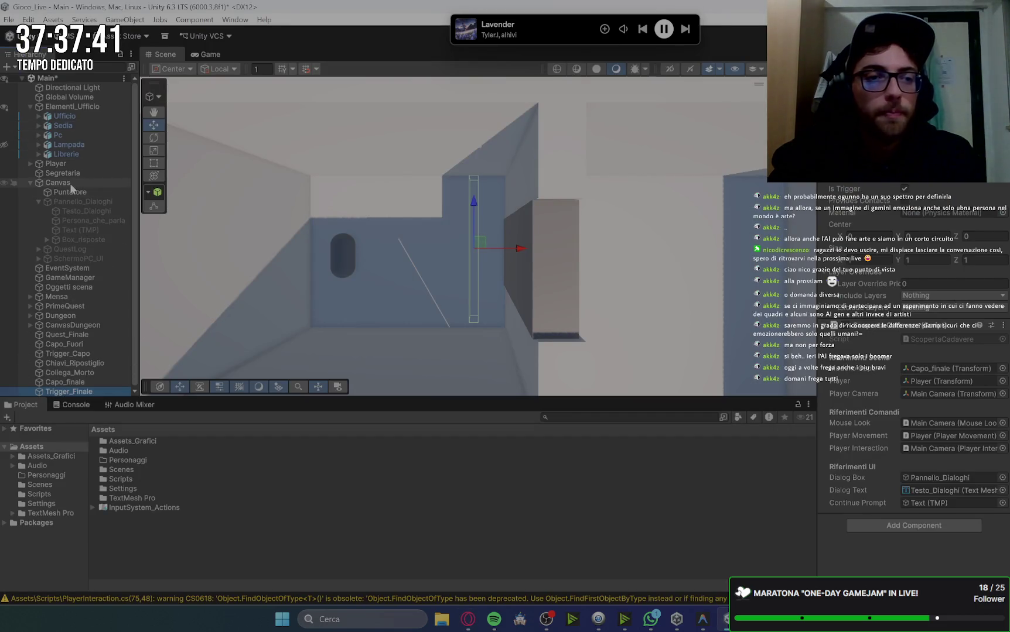
pyautogui.click(73, 184)
pyautogui.rightClick(74, 185)
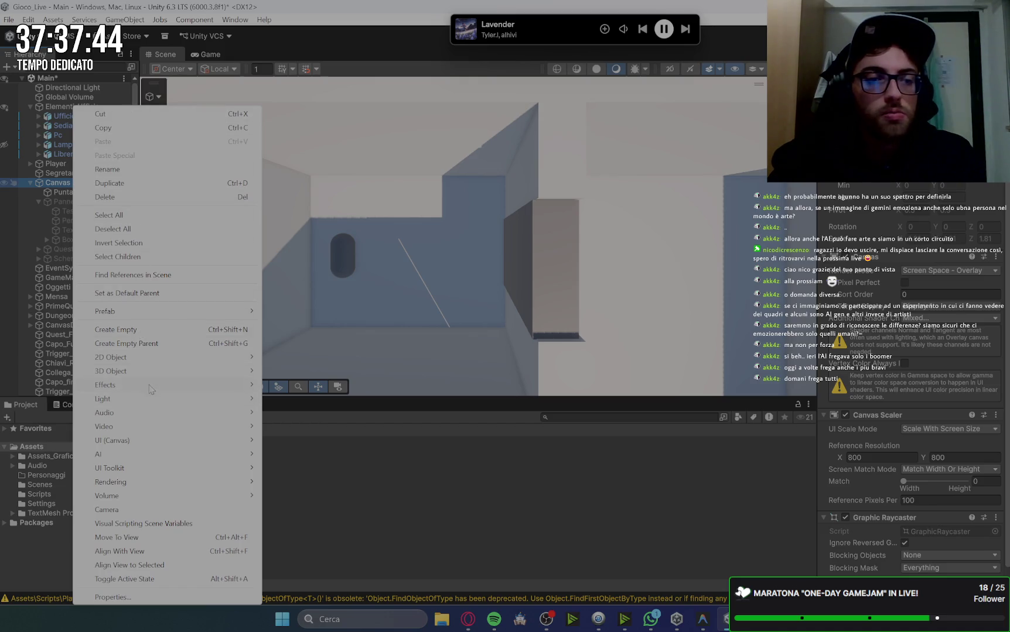
pyautogui.moveTo(159, 444)
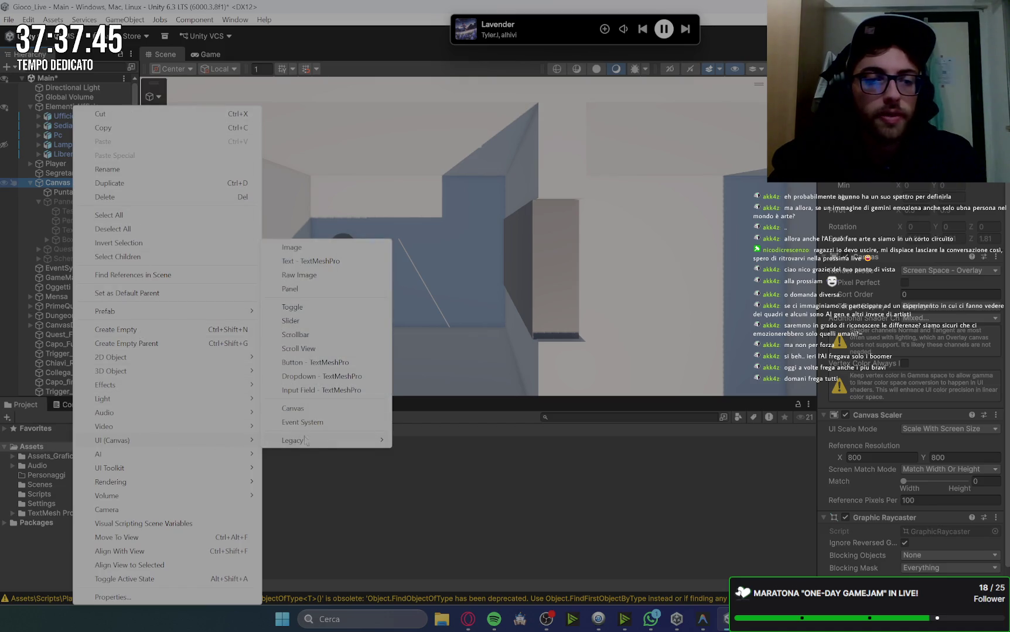
pyautogui.click(312, 290)
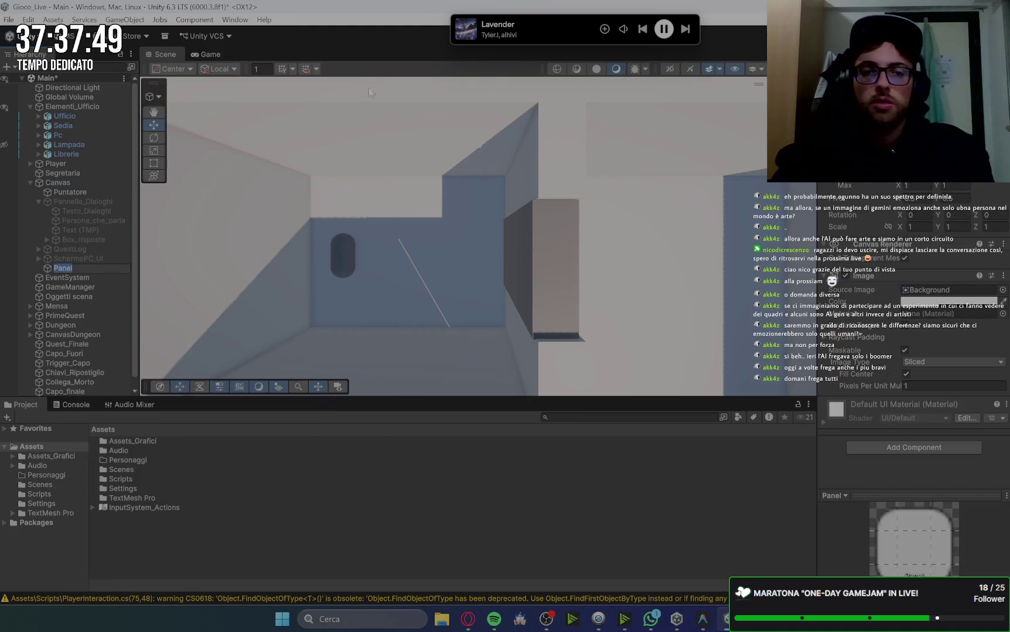
pyautogui.click(208, 54)
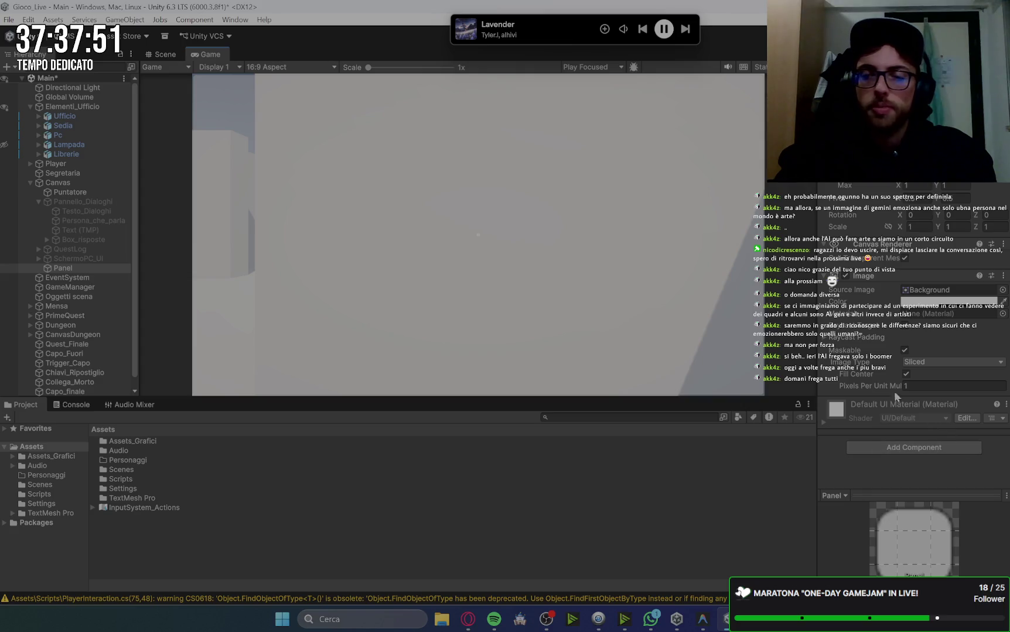
# Set the panel's Image colour to black with alpha 100, and rename it FineGioco
pyautogui.click(949, 301)
pyautogui.moveTo(922, 357); pyautogui.dragTo(845, 378)
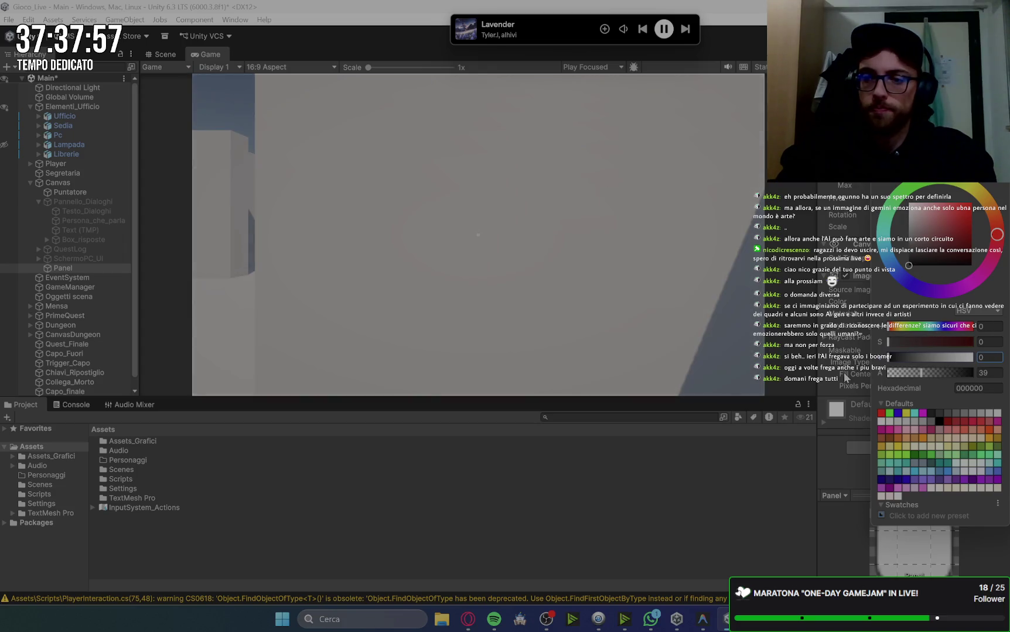
pyautogui.moveTo(932, 373); pyautogui.dragTo(973, 373)
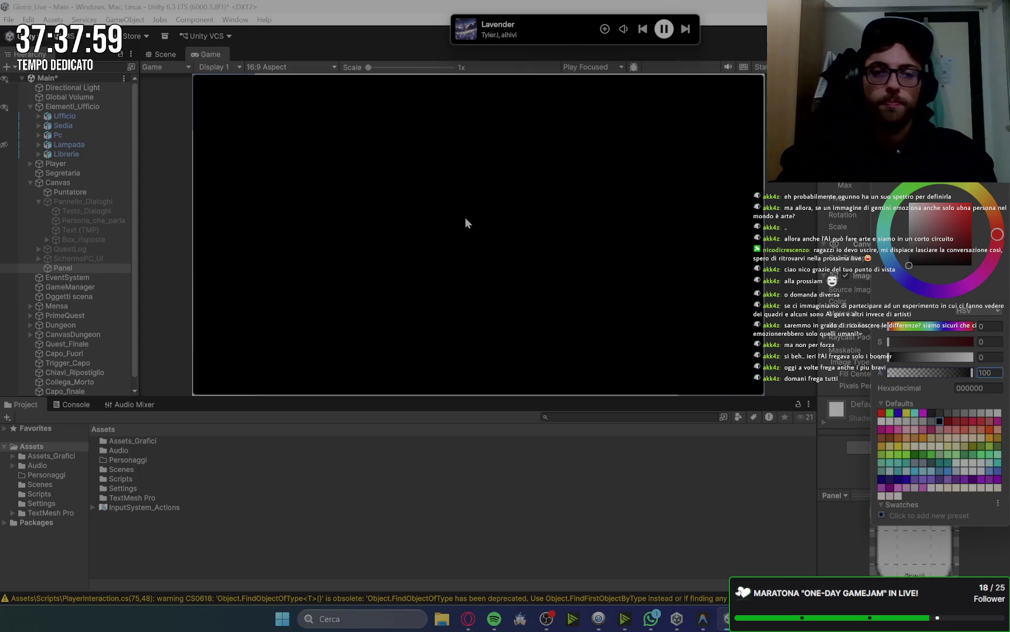
pyautogui.press('Return')
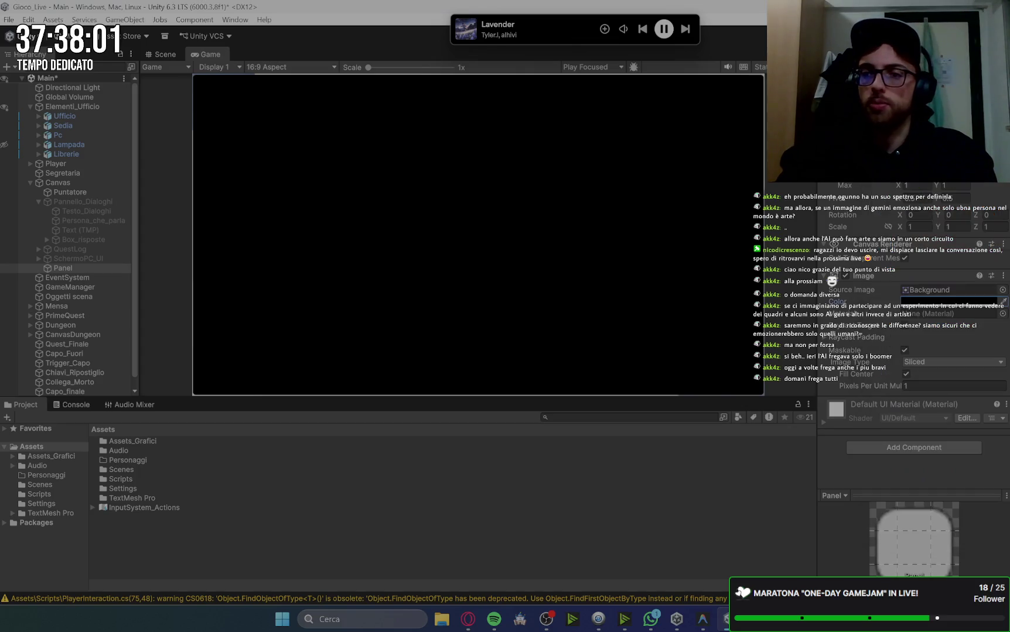
pyautogui.rightClick(74, 268)
pyautogui.press('Escape')
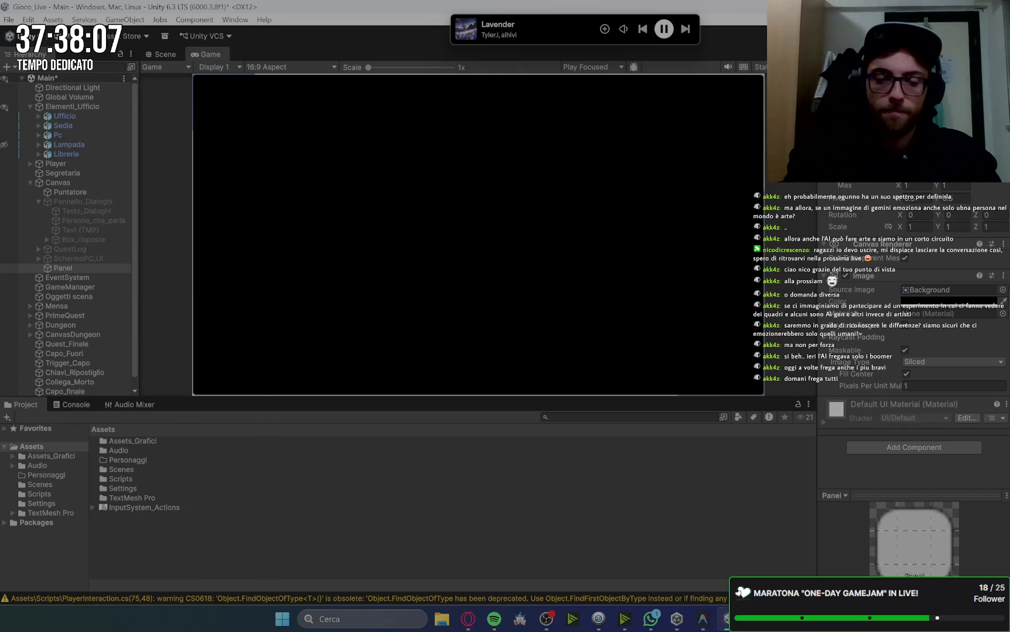
pyautogui.write('FineGioco')
pyautogui.press('Return')
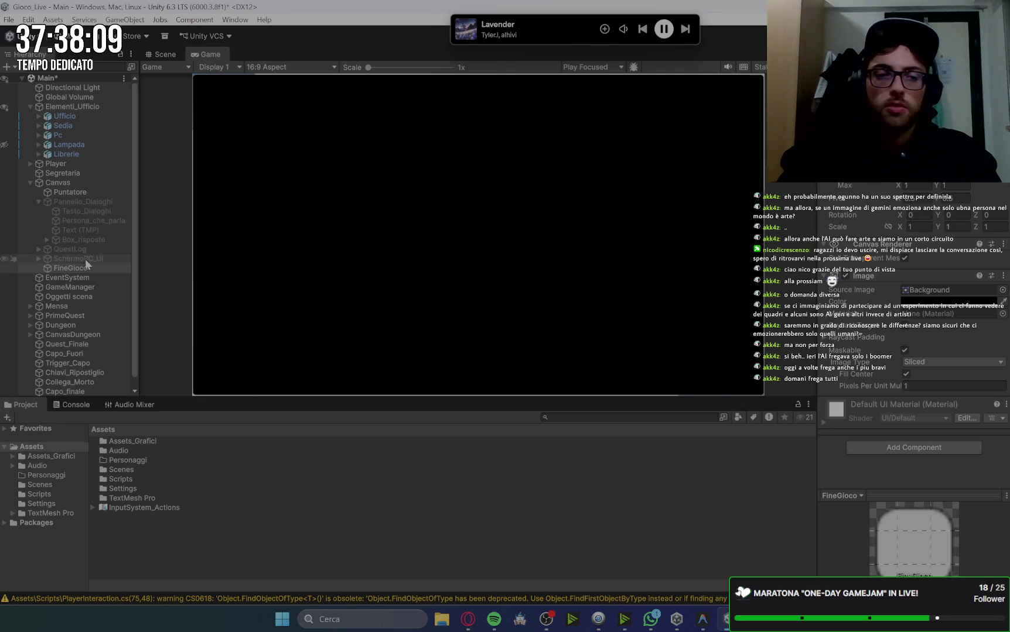
# Add a Text - TextMeshPro inside FineGioco reading 'GRAZIE PER AVER GIOCATO'
pyautogui.rightClick(82, 268)
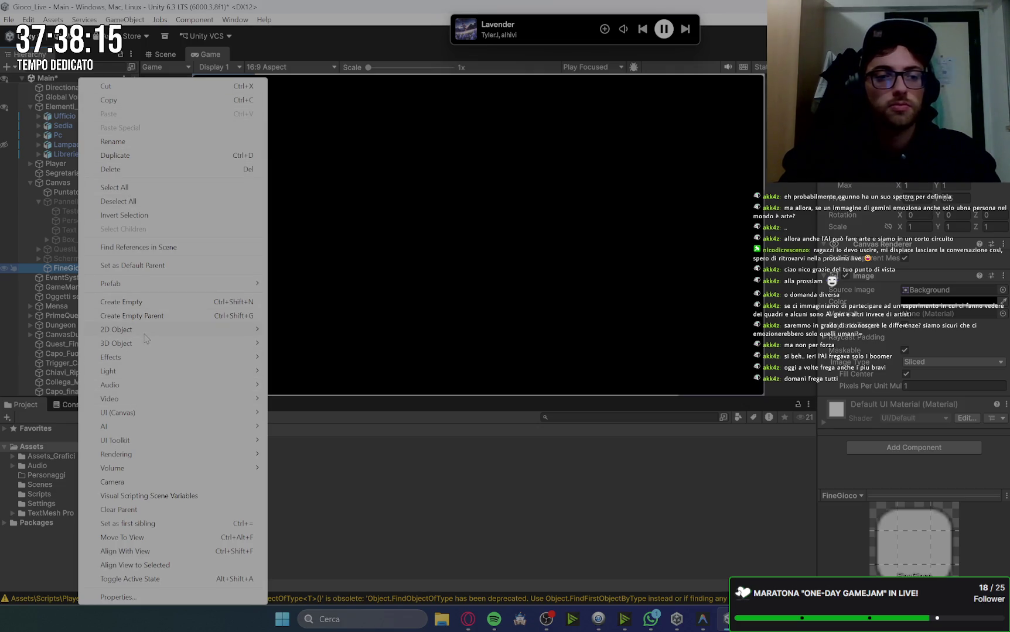
pyautogui.moveTo(223, 412)
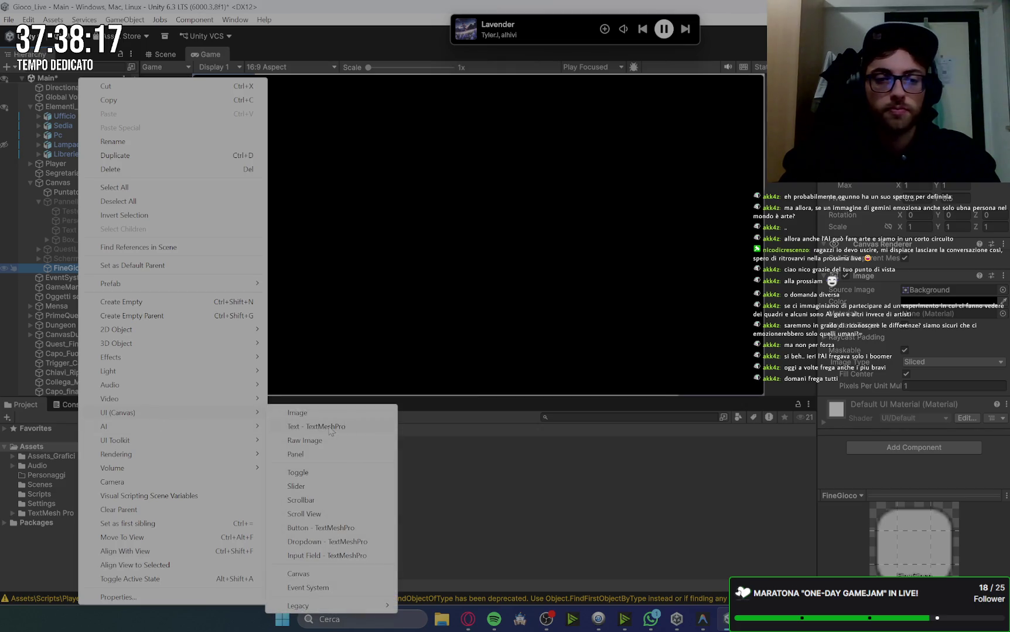
pyautogui.click(330, 428)
pyautogui.click(893, 328)
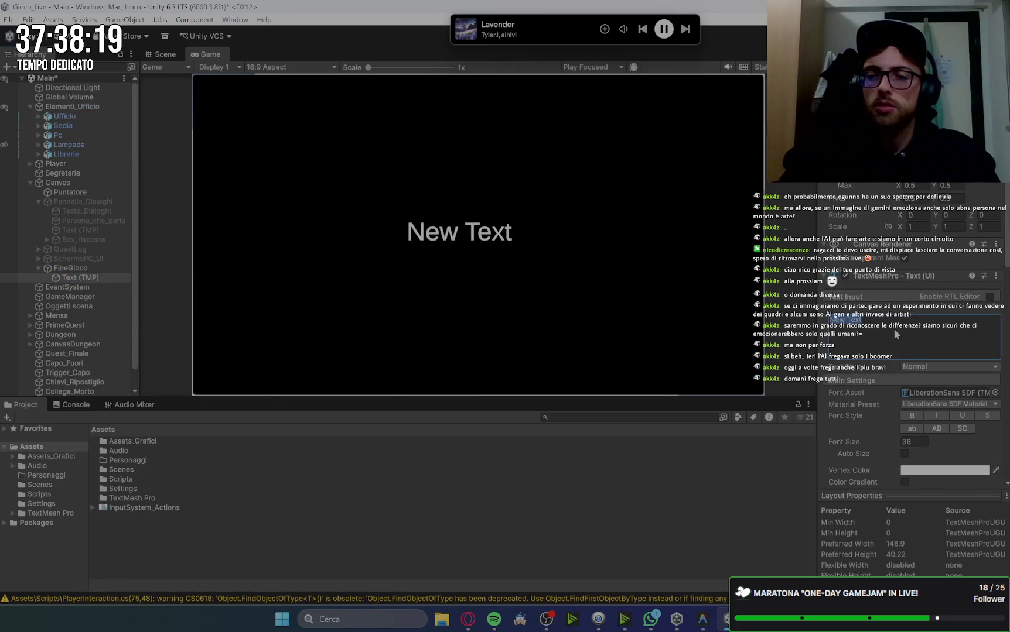
pyautogui.write('GR')
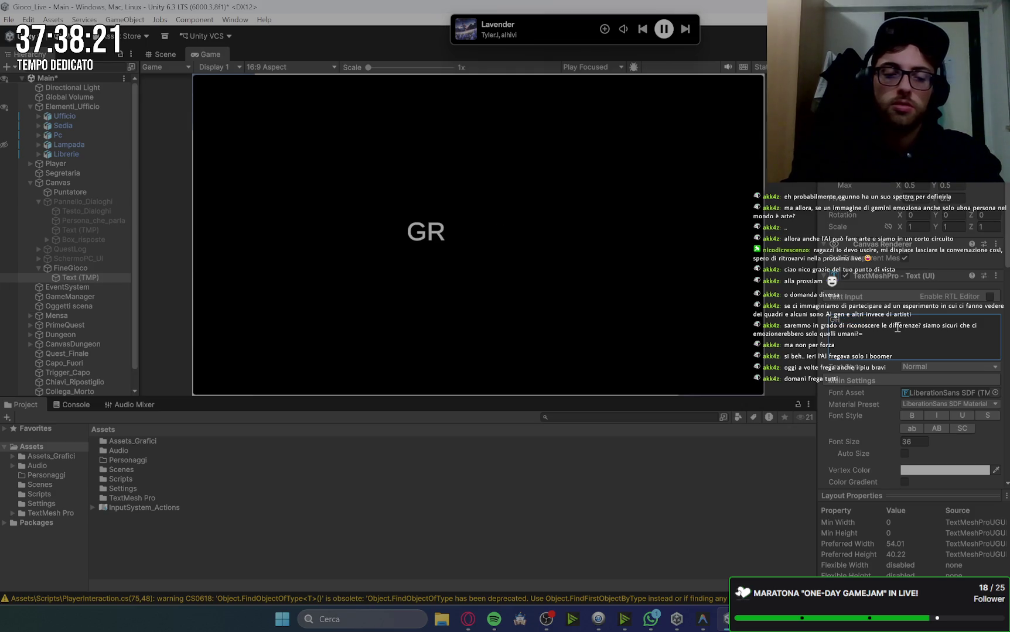
pyautogui.write('AZIE PER AV')
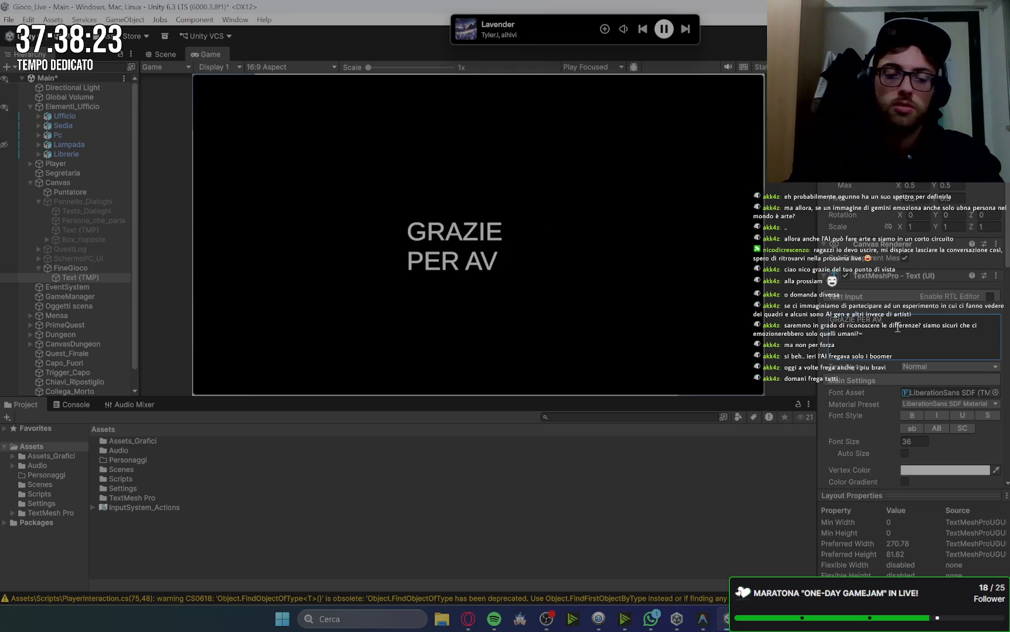
pyautogui.write('ER GIOCATO')
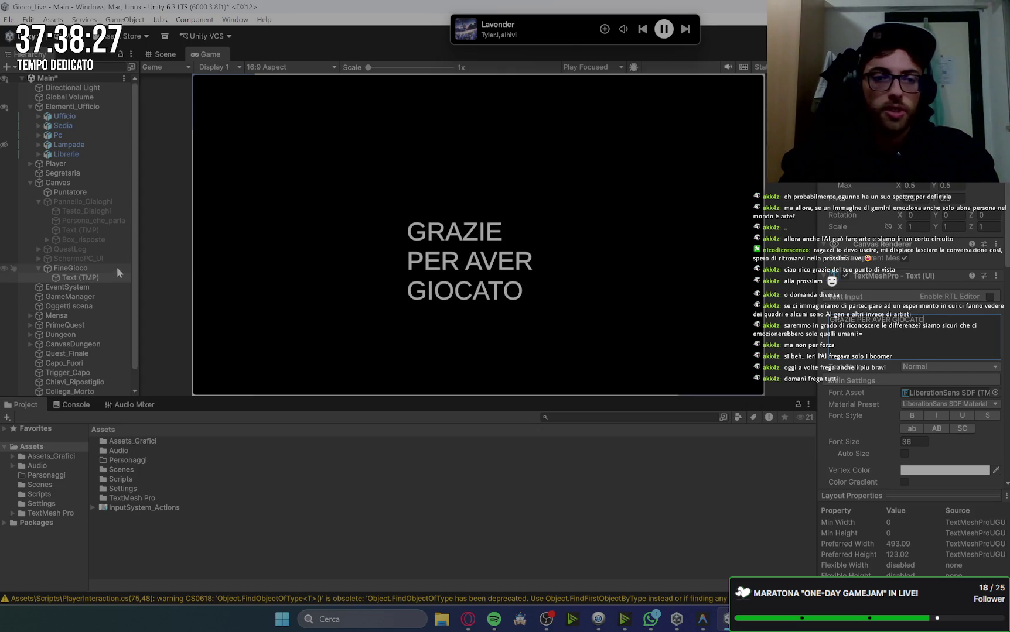
pyautogui.click(79, 270)
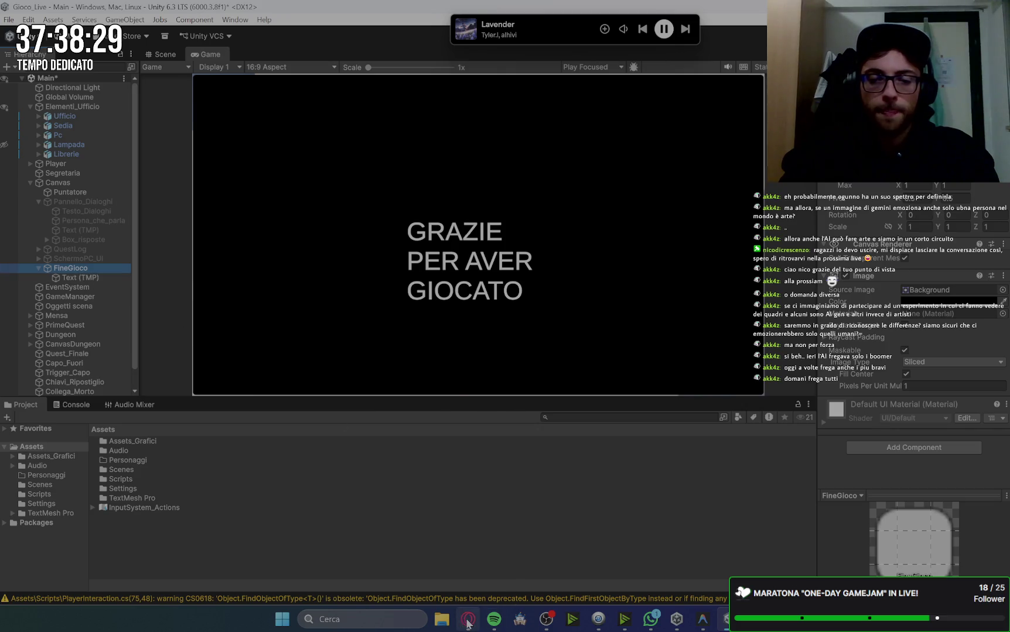
pyautogui.click(467, 619)
pyautogui.click(468, 622)
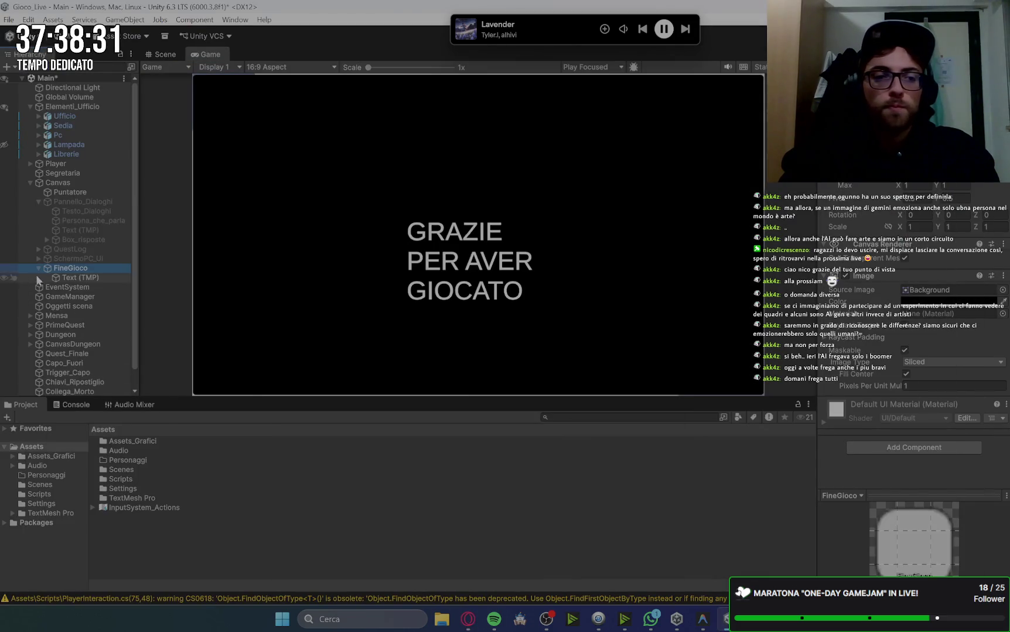
pyautogui.click(466, 622)
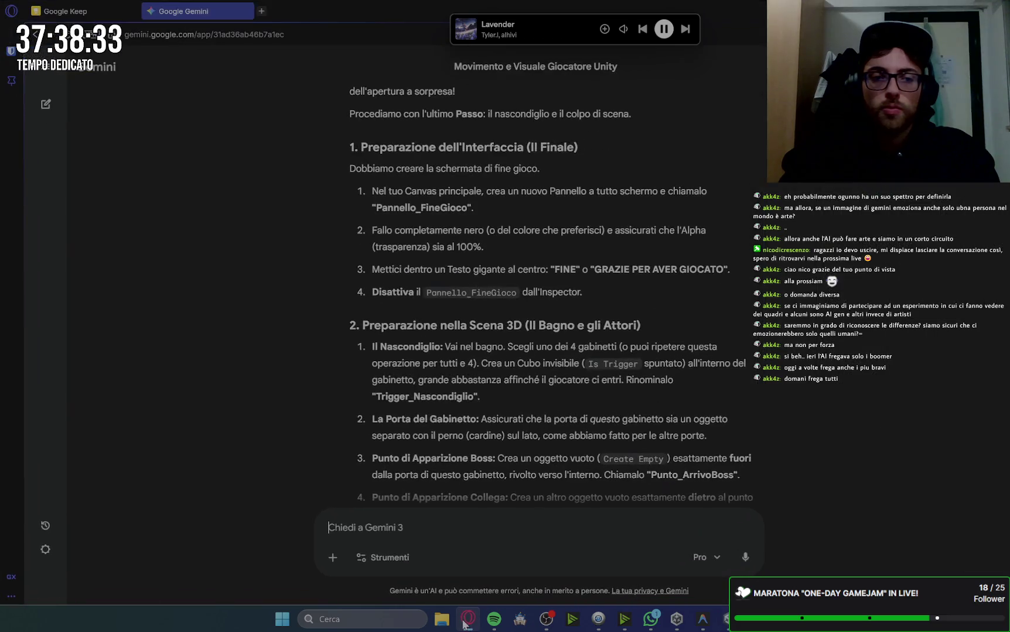
# Switch back to Gemini and read through its bathroom setup steps
pyautogui.click(468, 622)
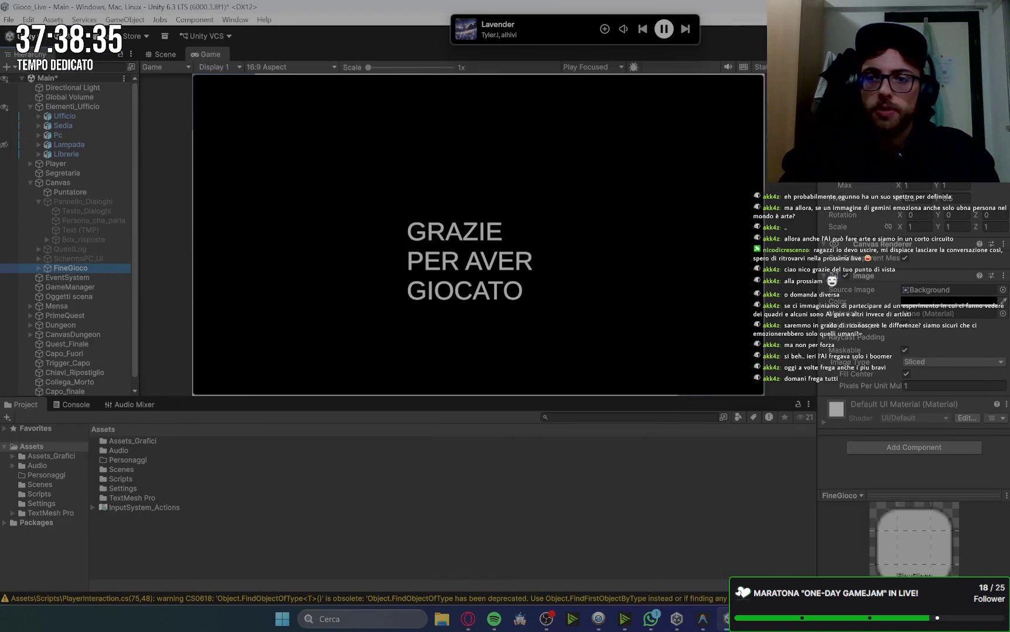
pyautogui.click(468, 621)
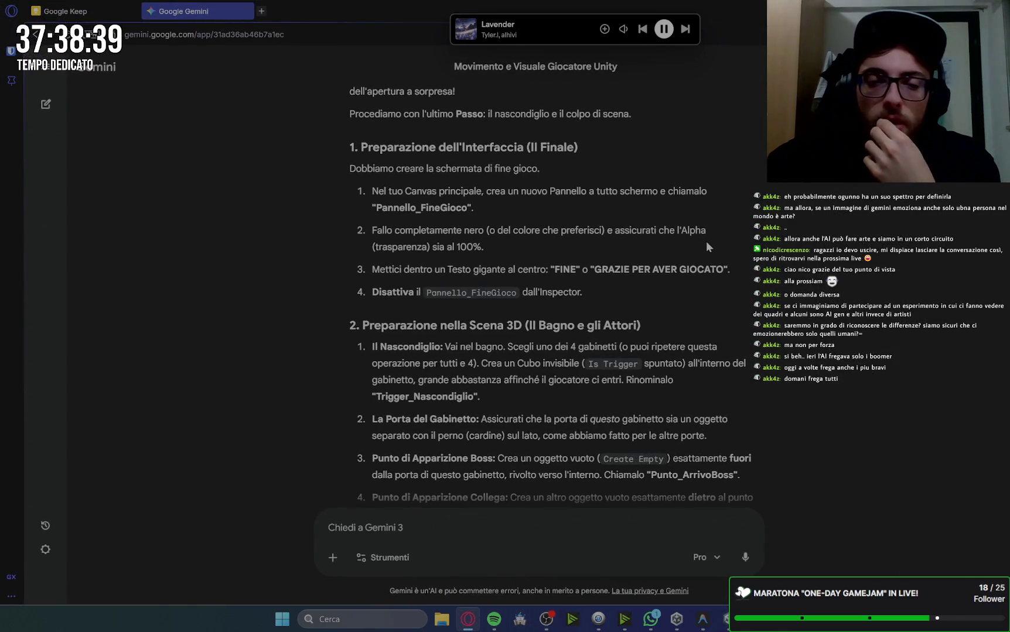
pyautogui.scroll(-2, 773, 301)
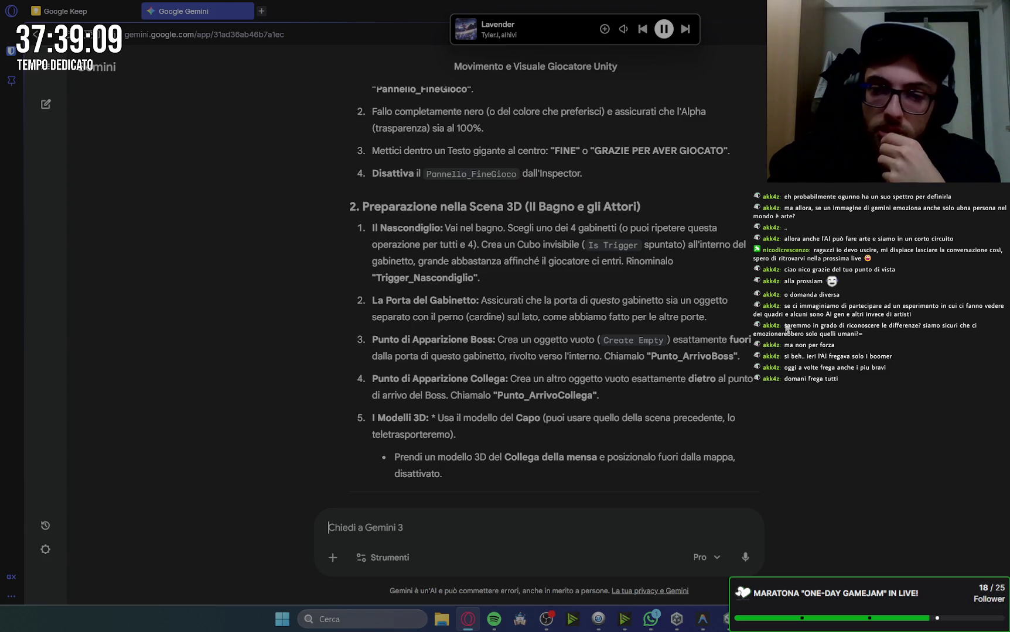
pyautogui.scroll(-2, 787, 328)
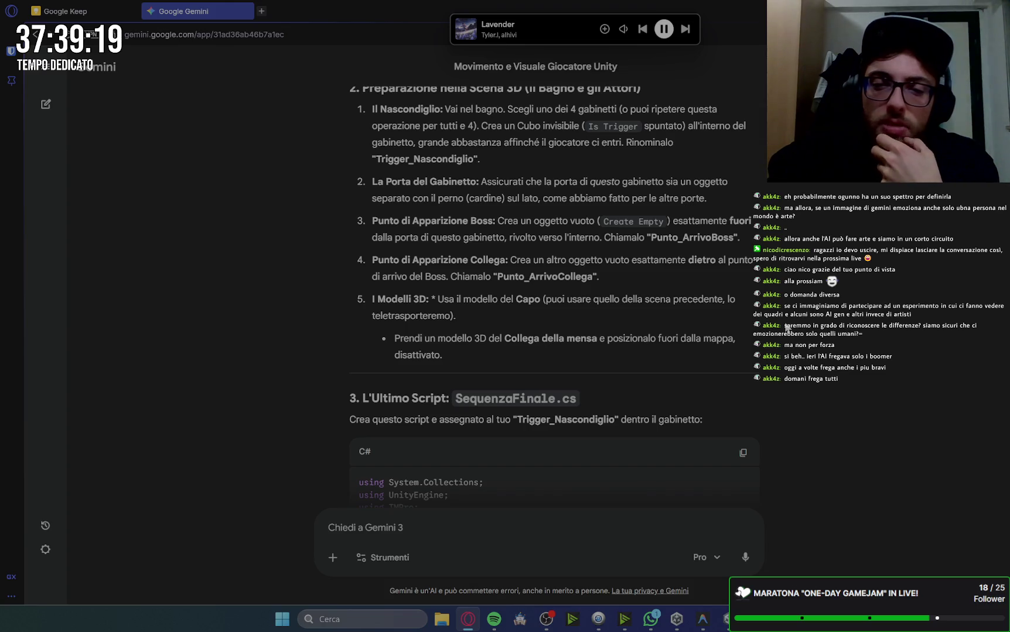
pyautogui.scroll(-2, 786, 327)
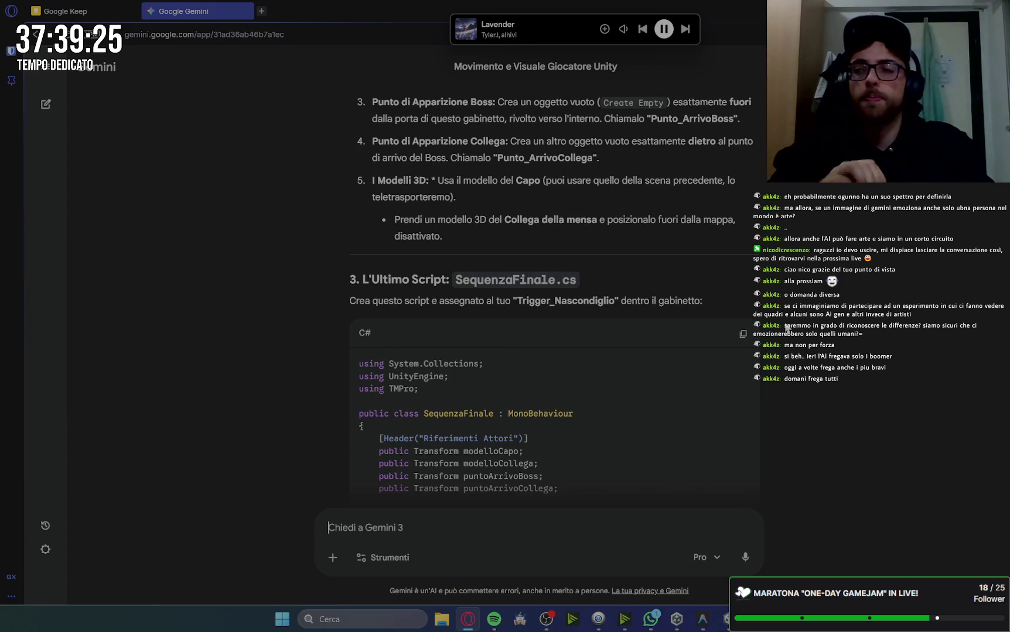
# Scroll through the SequenzaFinale.cs code, then return to the Unity editor
pyautogui.scroll(-15, 601, 273)
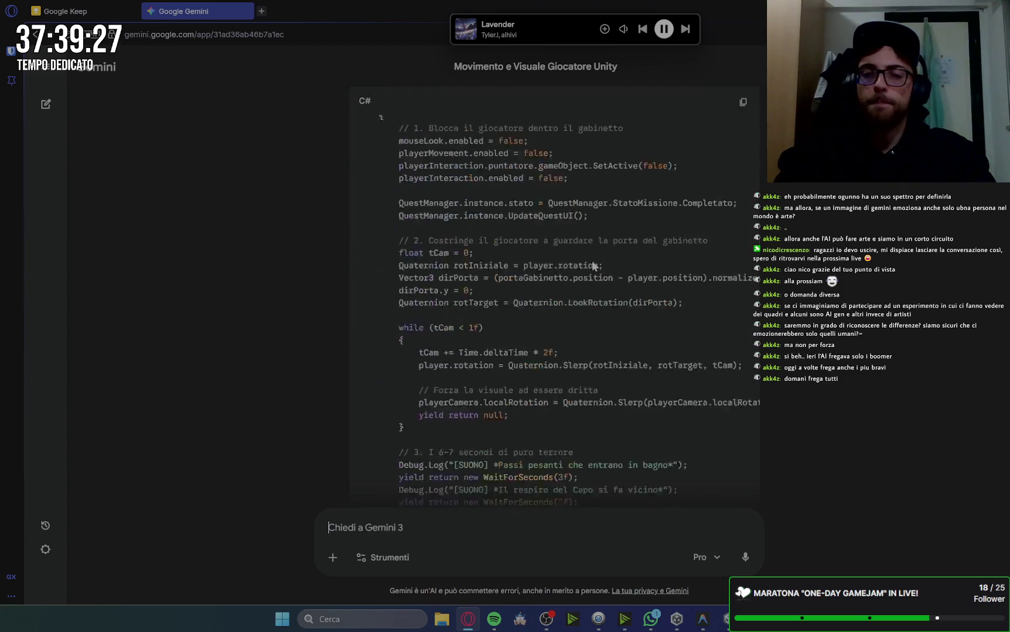
pyautogui.scroll(4, 597, 266)
pyautogui.scroll(-3, 597, 265)
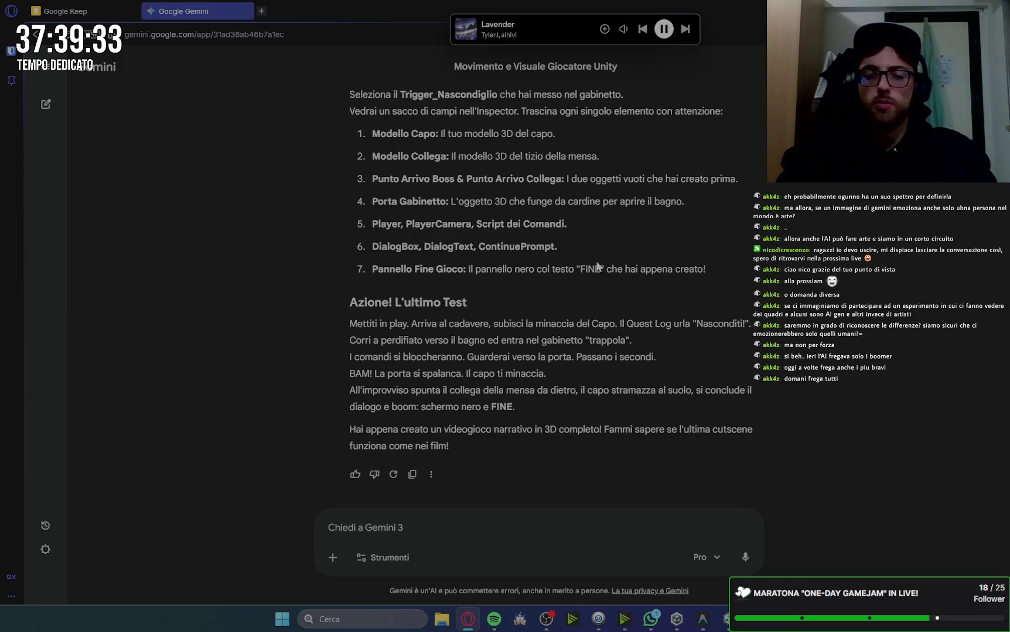
pyautogui.scroll(5, 672, 315)
pyautogui.scroll(15, 672, 314)
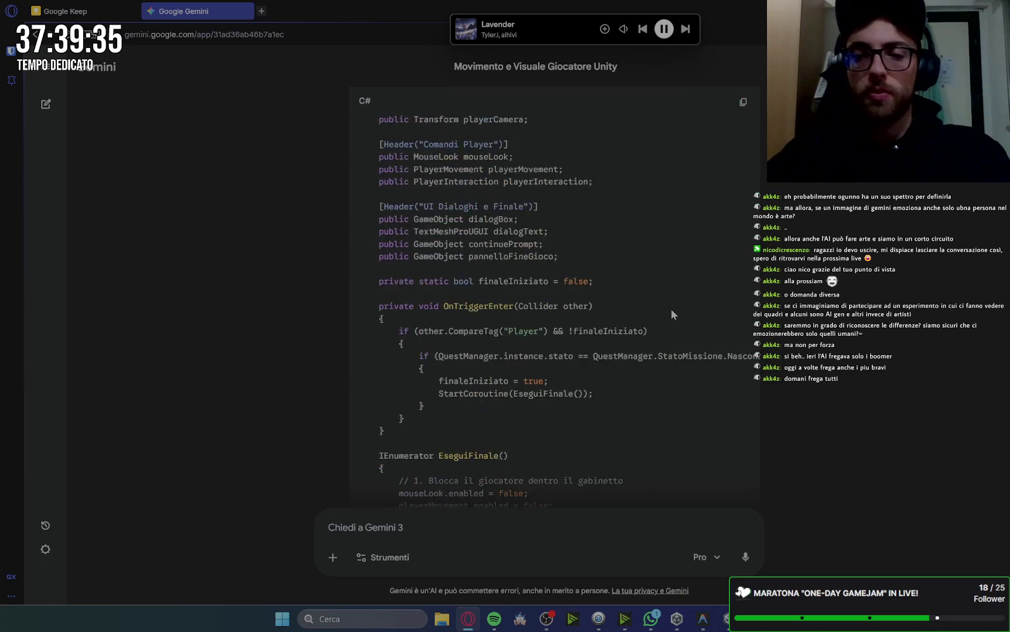
pyautogui.scroll(-5, 671, 314)
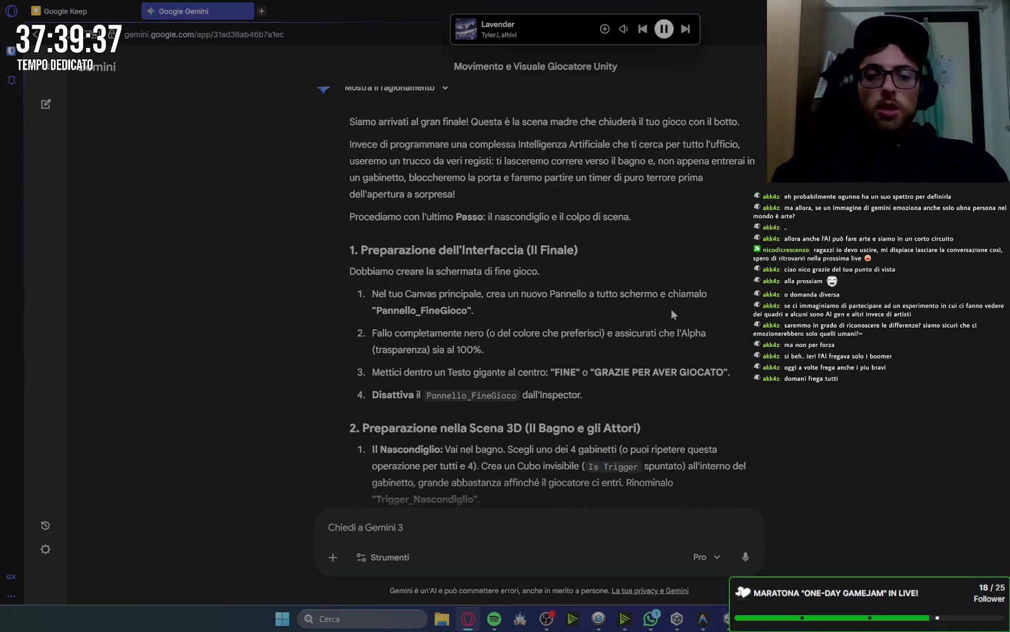
pyautogui.scroll(-4, 671, 315)
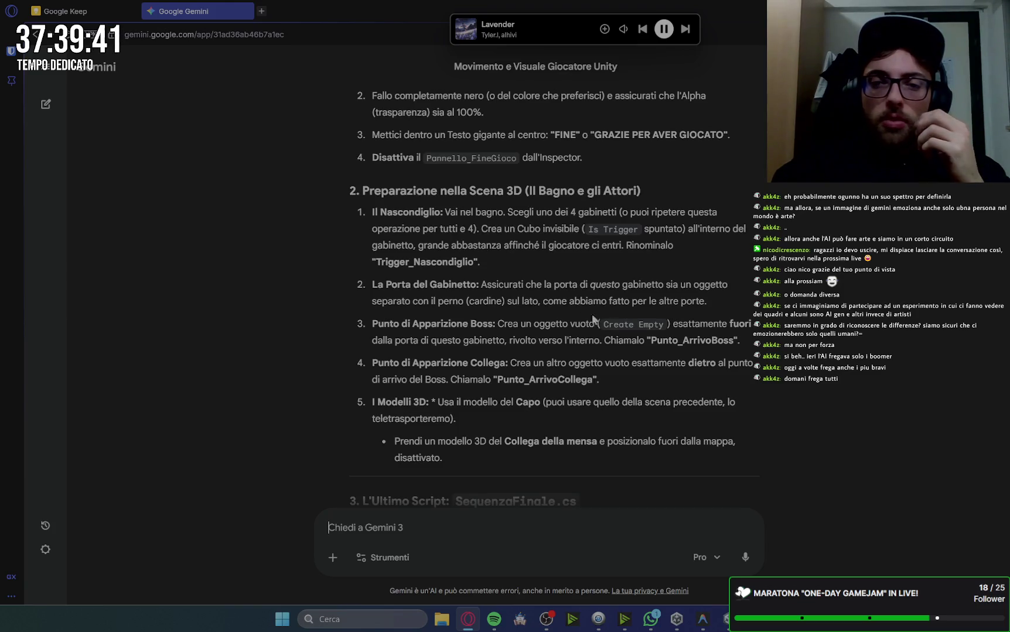
pyautogui.moveTo(725, 620)
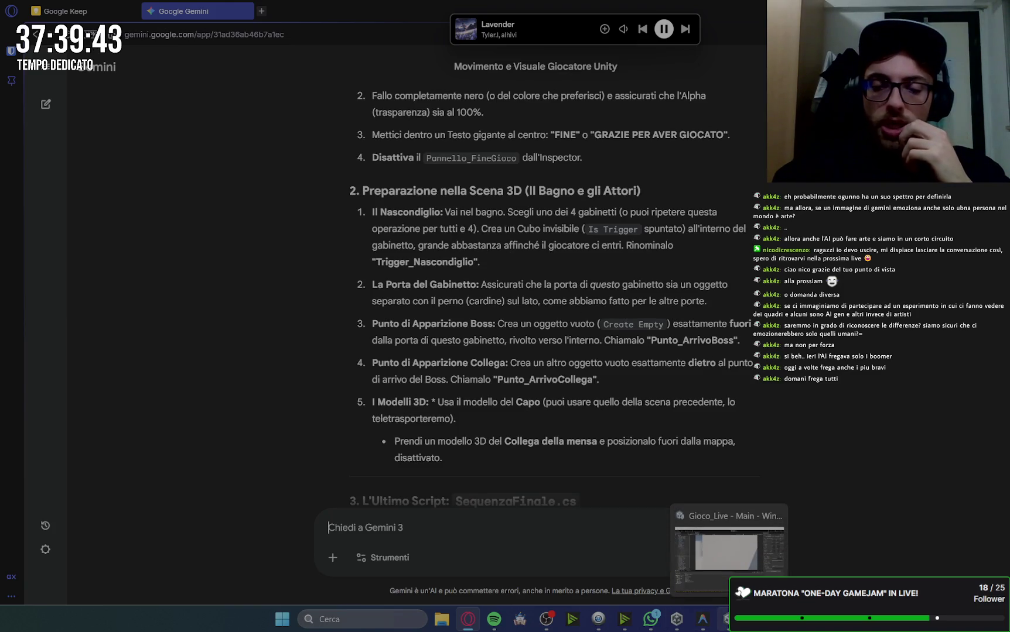
pyautogui.click(724, 619)
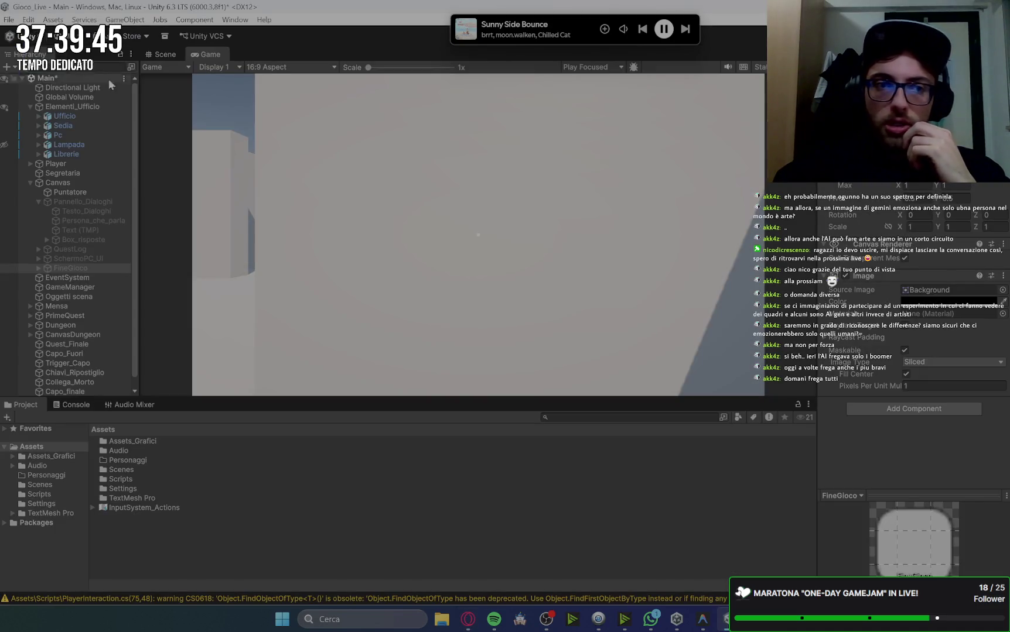
# Pan and zoom the Scene view across the bathroom stalls
pyautogui.click(159, 53)
pyautogui.scroll(5, 493, 232)
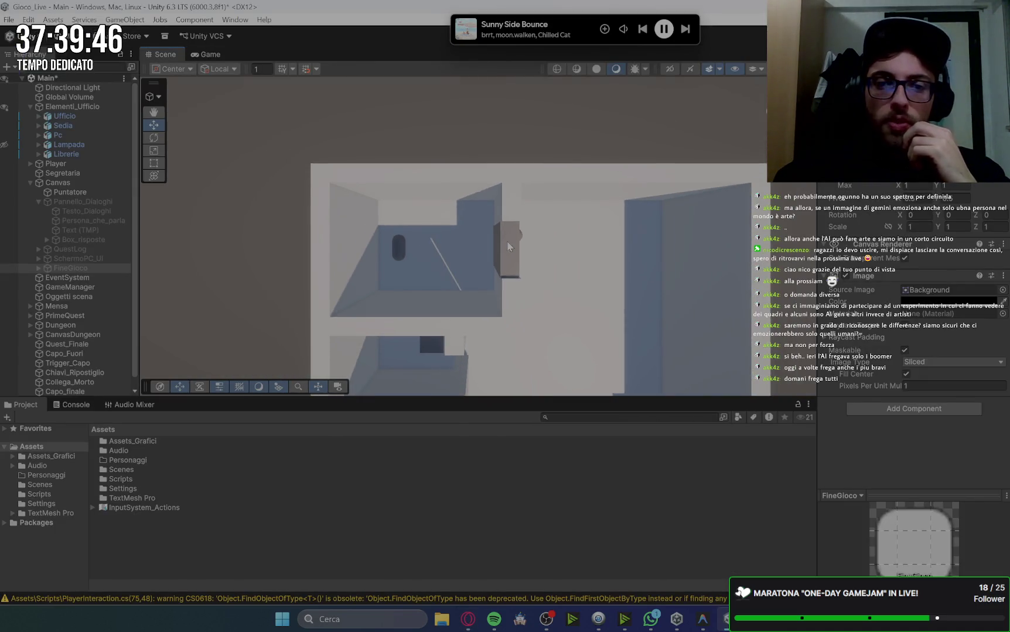
pyautogui.moveTo(493, 206)
pyautogui.mouseDown()
pyautogui.moveTo(523, 136)
pyautogui.moveTo(507, 163)
pyautogui.moveTo(513, 153)
pyautogui.mouseUp()
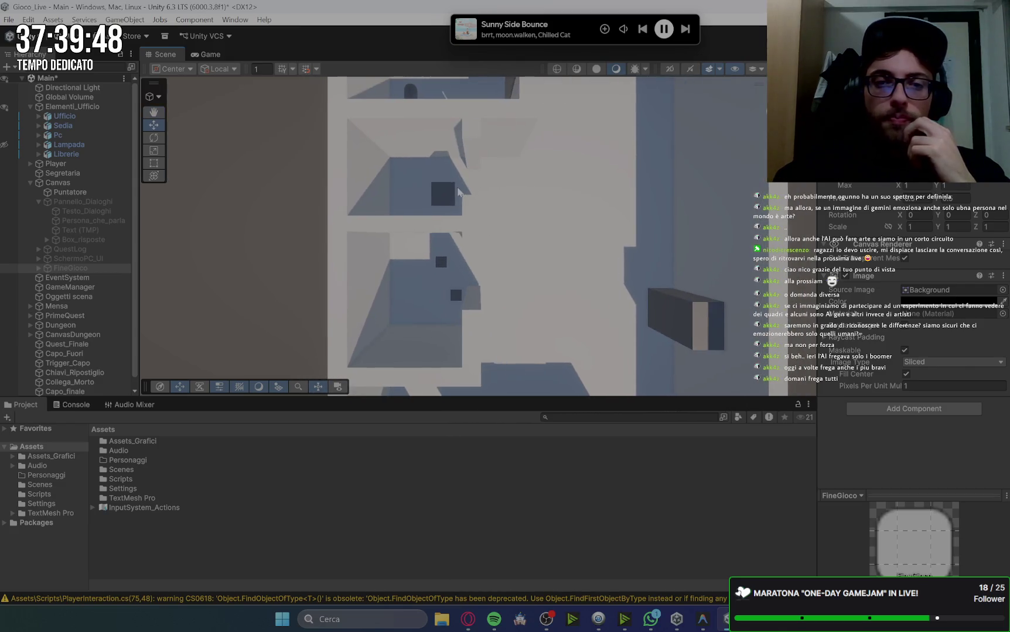
pyautogui.scroll(3, 459, 192)
pyautogui.scroll(-5, 457, 187)
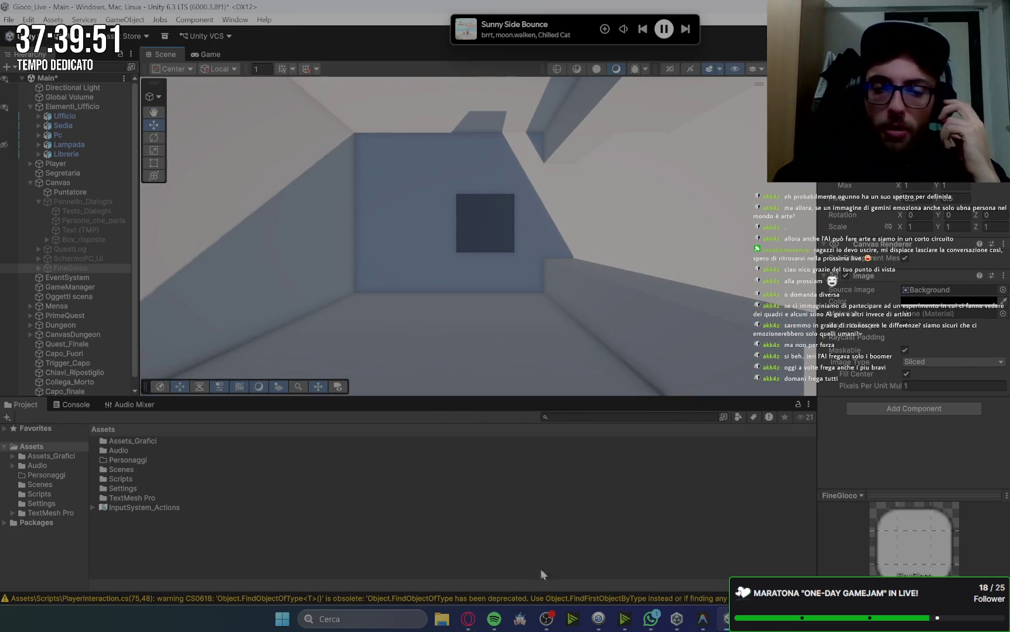
# Bring the Gemini conversation back and scroll to the SequenzaFinale script
pyautogui.click(469, 623)
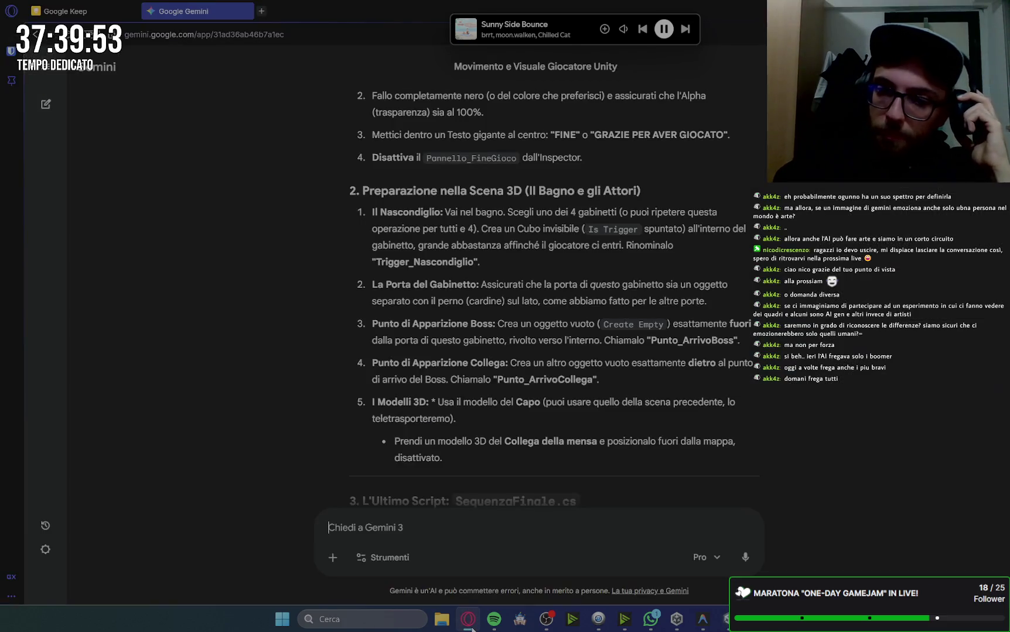
pyautogui.click(470, 624)
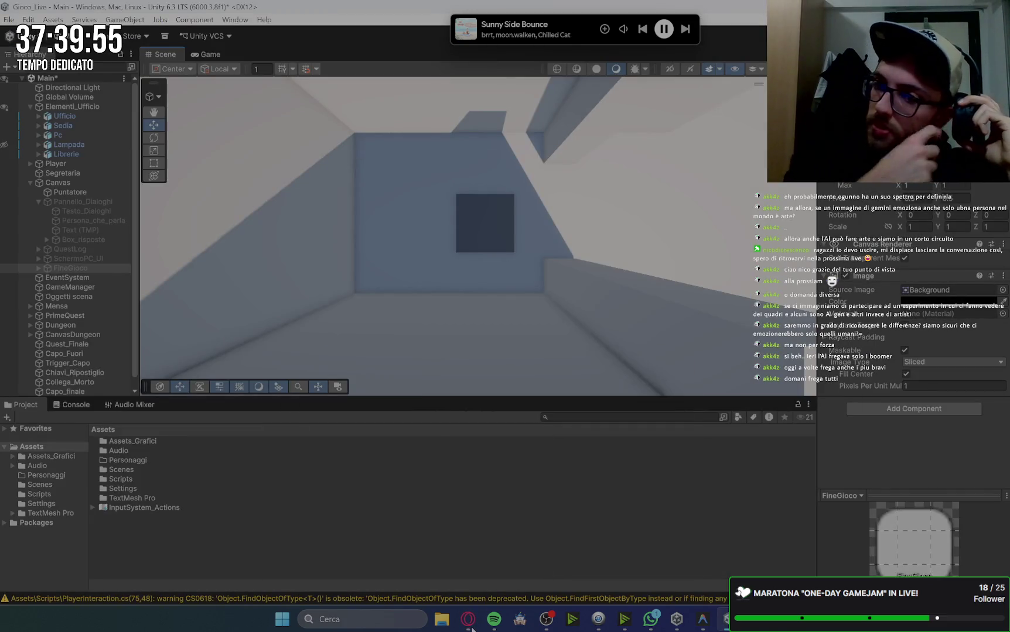
pyautogui.click(469, 624)
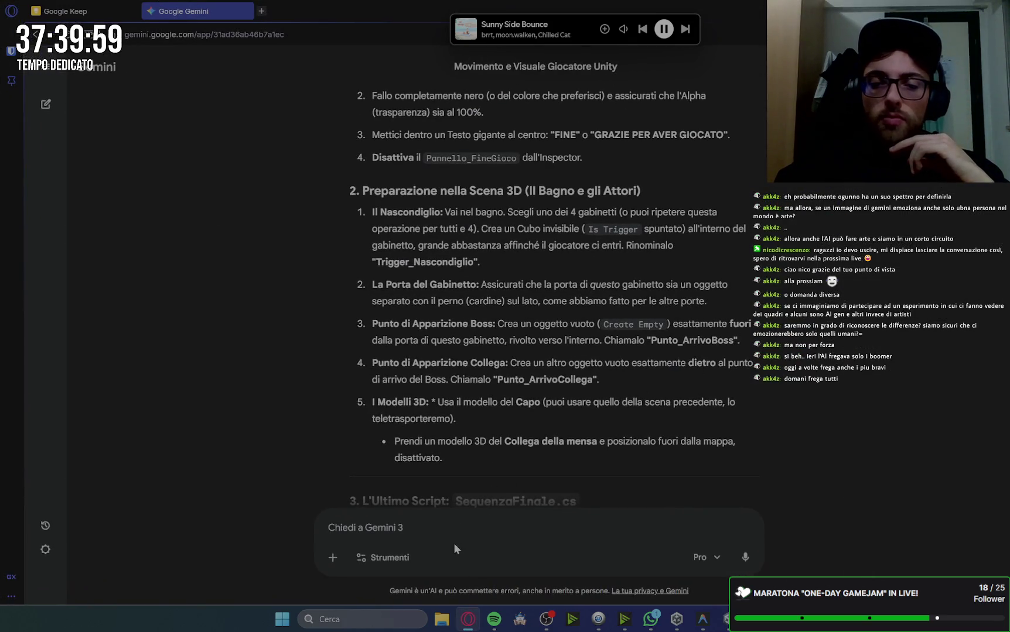
pyautogui.click(452, 523)
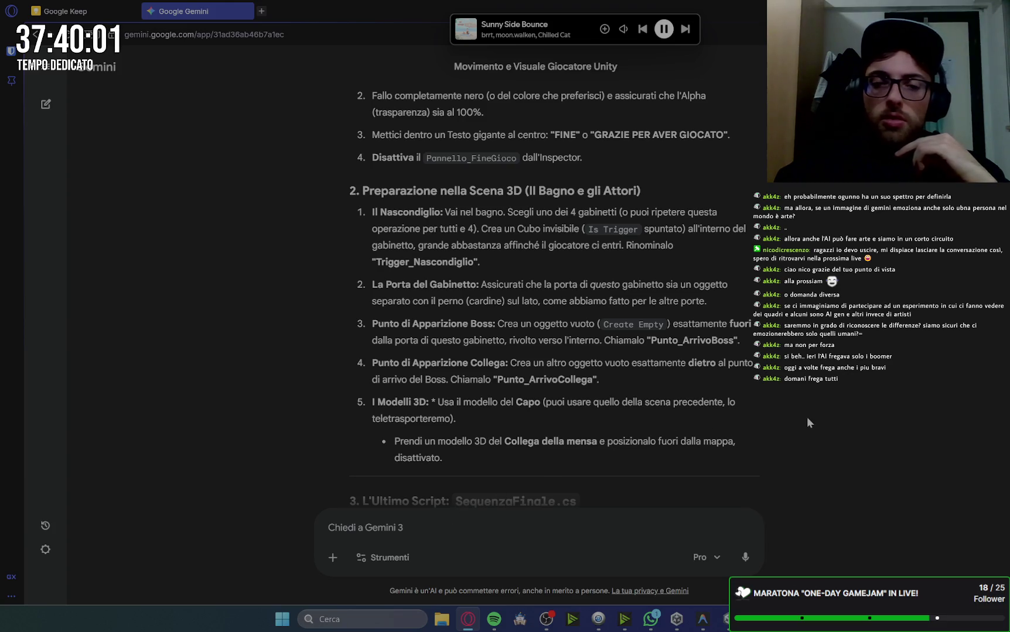
pyautogui.scroll(-10, 807, 417)
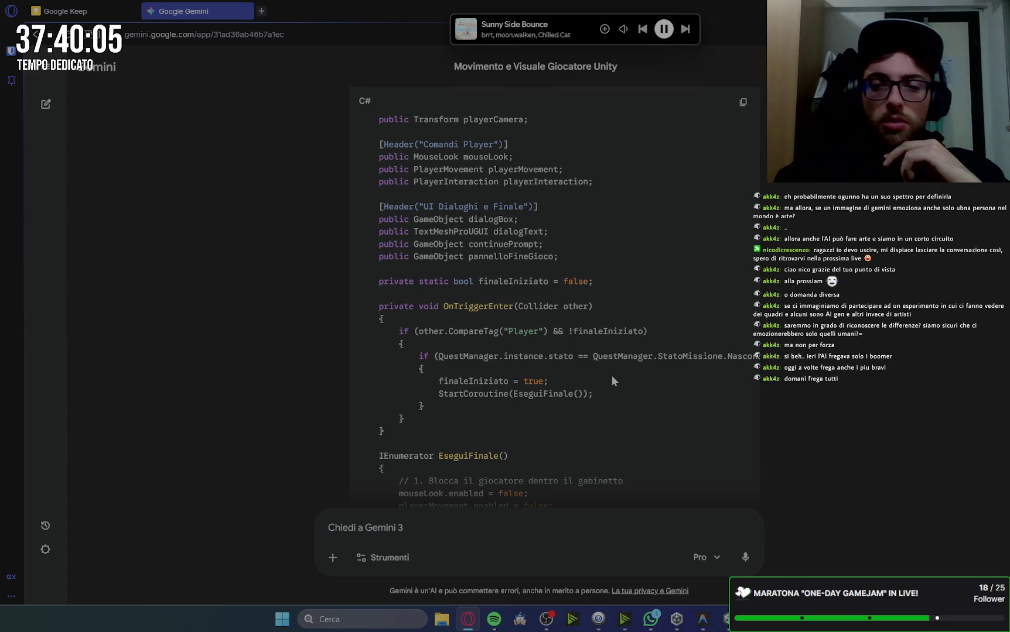
# Read the script's !finaleIniziato trigger check and scroll on through the coroutine
pyautogui.moveTo(565, 327); pyautogui.dragTo(647, 331)
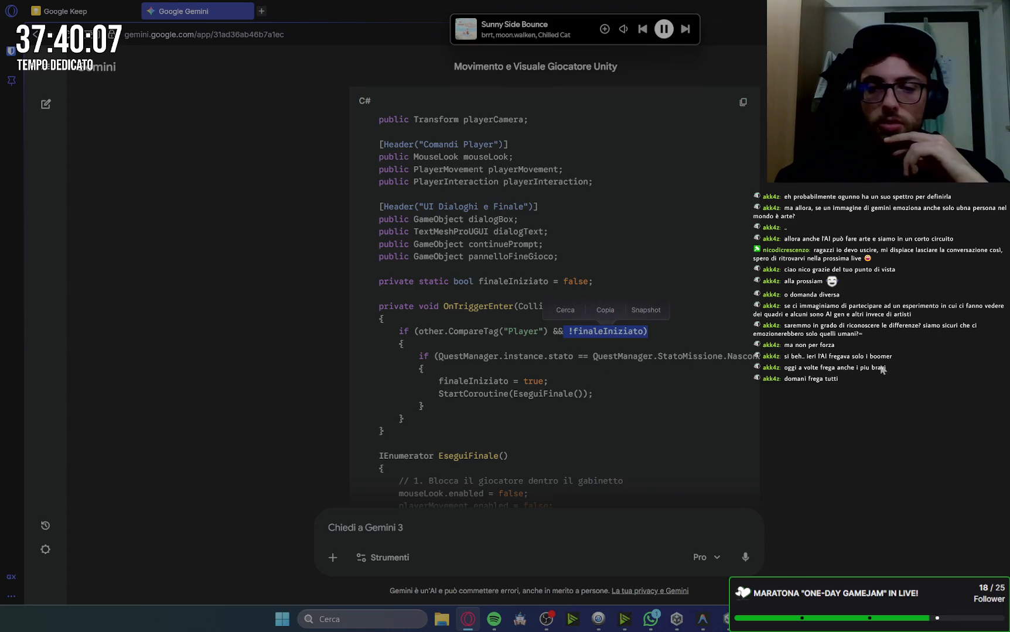
pyautogui.click(726, 619)
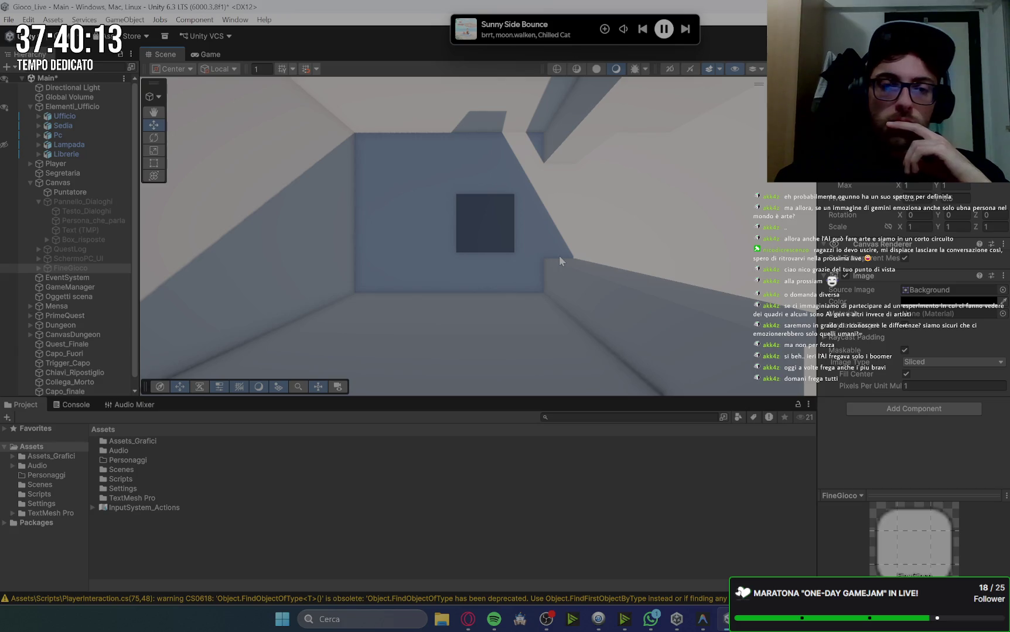
pyautogui.click(467, 619)
pyautogui.scroll(-6, 731, 267)
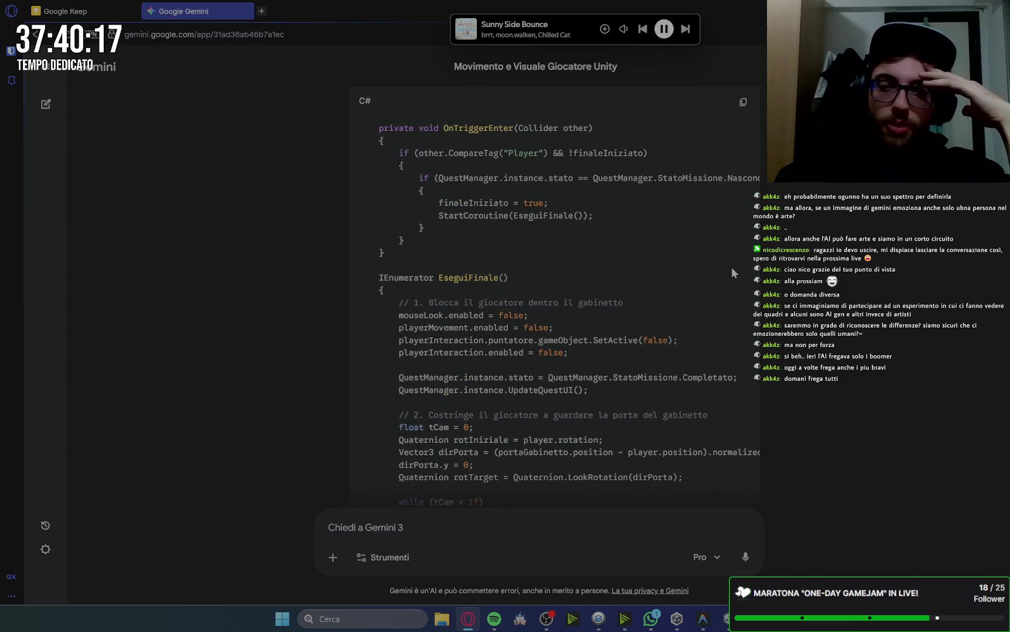
pyautogui.scroll(-3, 732, 268)
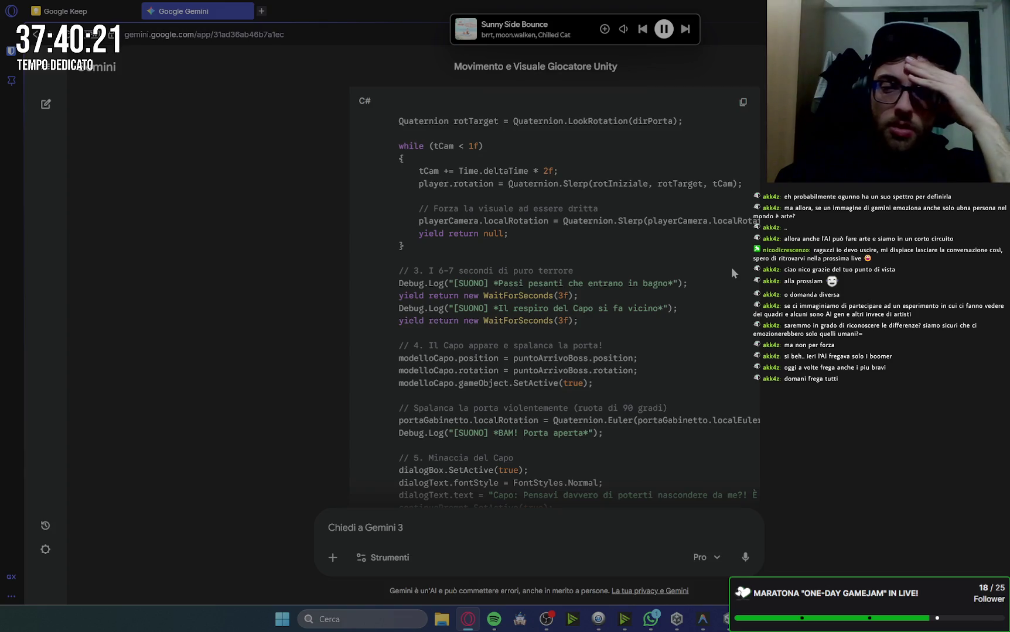
pyautogui.scroll(-3, 731, 269)
pyautogui.scroll(-1, 732, 267)
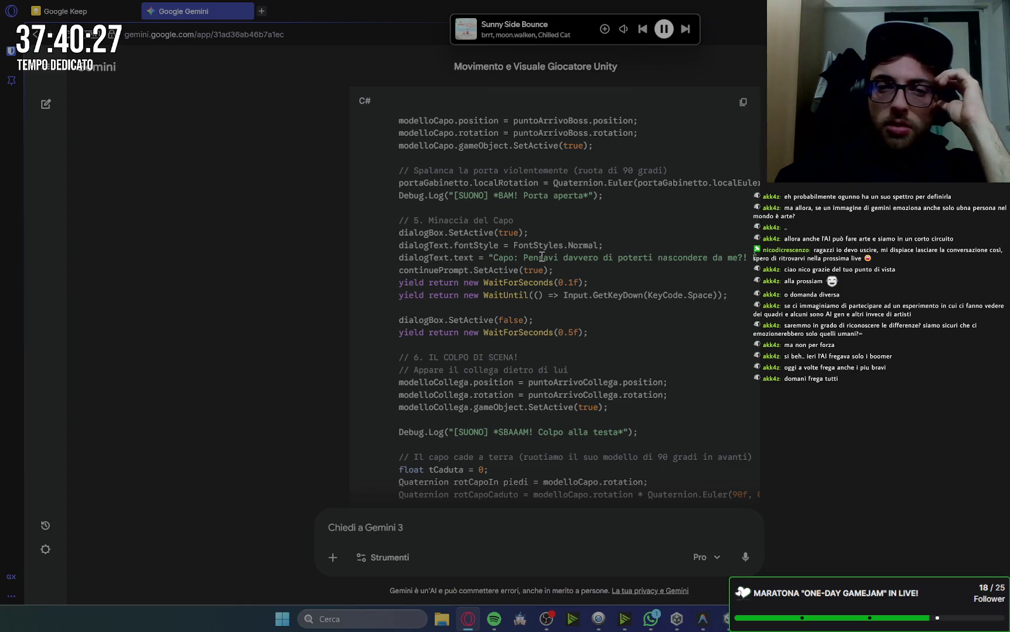
# Highlight the door-opening lines, pan the Unity scene view, then return to Gemini
pyautogui.moveTo(408, 196); pyautogui.dragTo(550, 171)
pyautogui.click(674, 249)
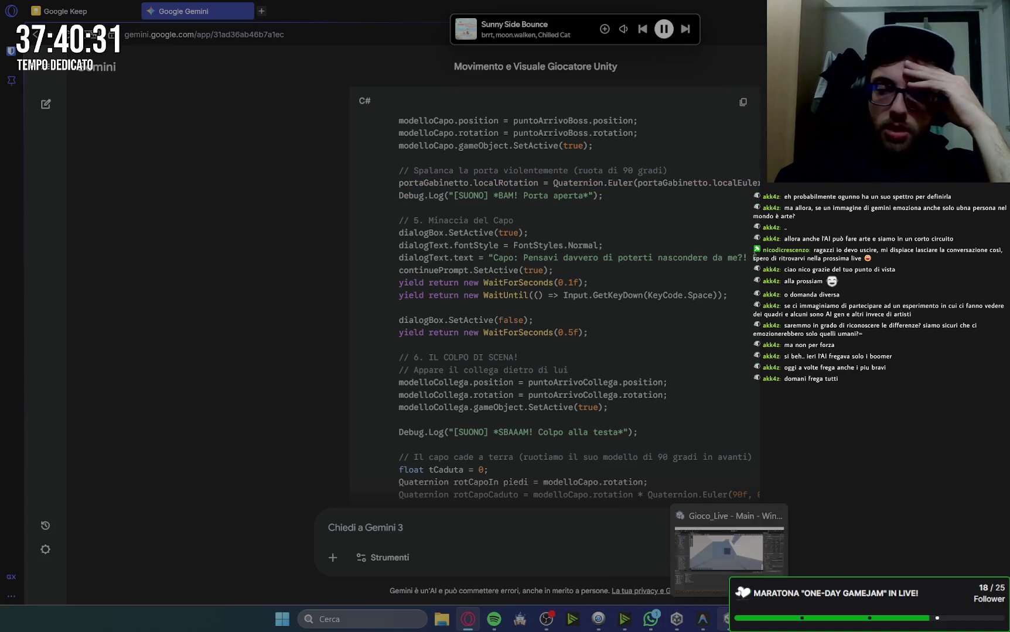
pyautogui.click(726, 619)
pyautogui.moveTo(396, 307); pyautogui.dragTo(505, 284)
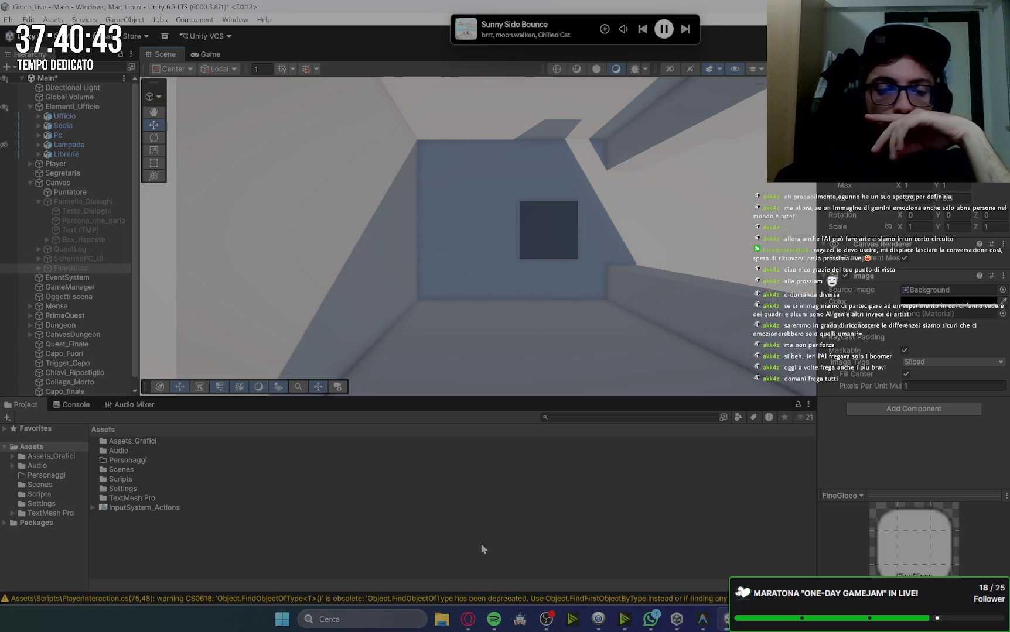
pyautogui.click(468, 619)
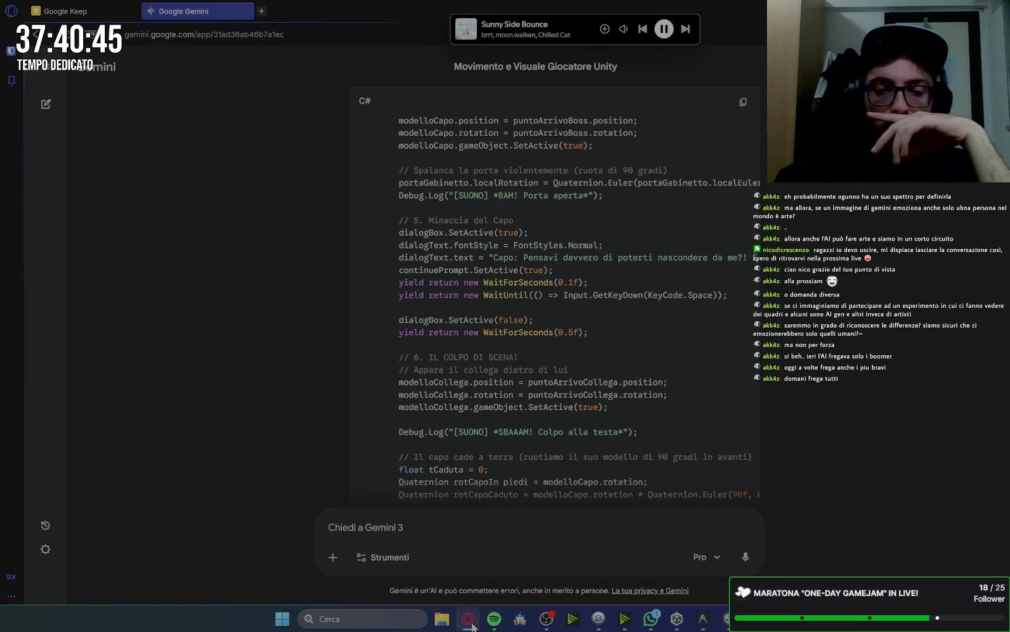
# Review Gemini's sections 1–2 and the '4. Setup Finale in Unity' checklist and test notes
pyautogui.click(469, 622)
pyautogui.click(471, 625)
pyautogui.scroll(15, 719, 278)
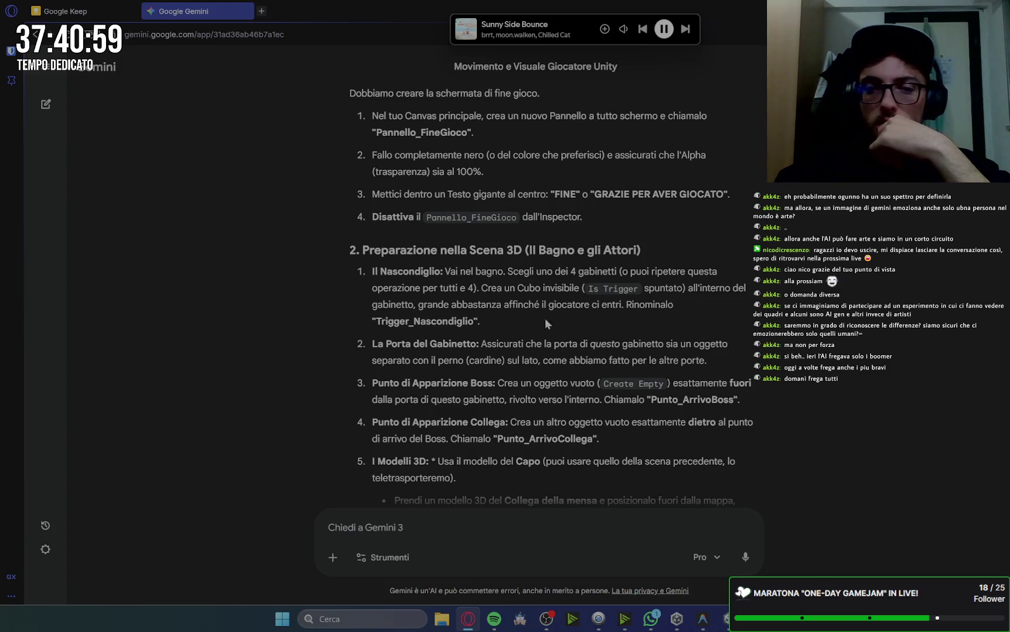
pyautogui.scroll(-1, 776, 306)
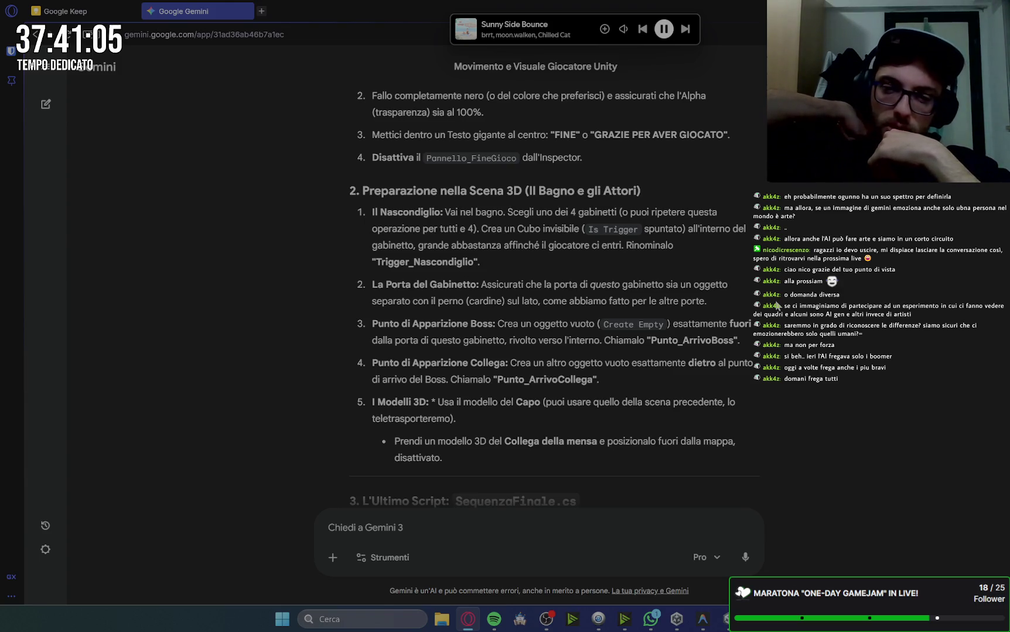
pyautogui.scroll(-15, 776, 306)
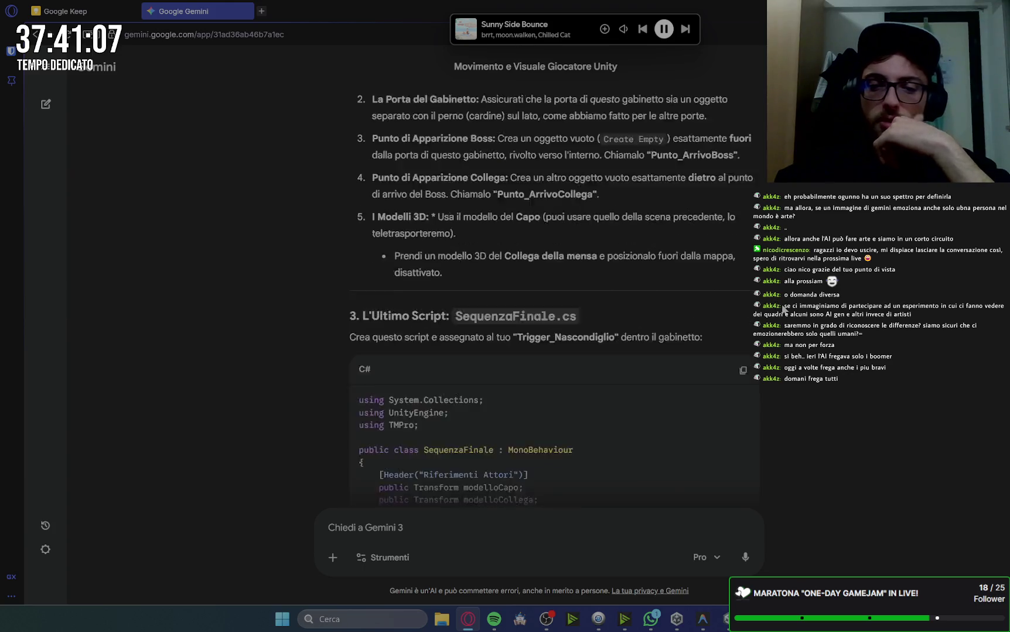
pyautogui.scroll(-10, 783, 308)
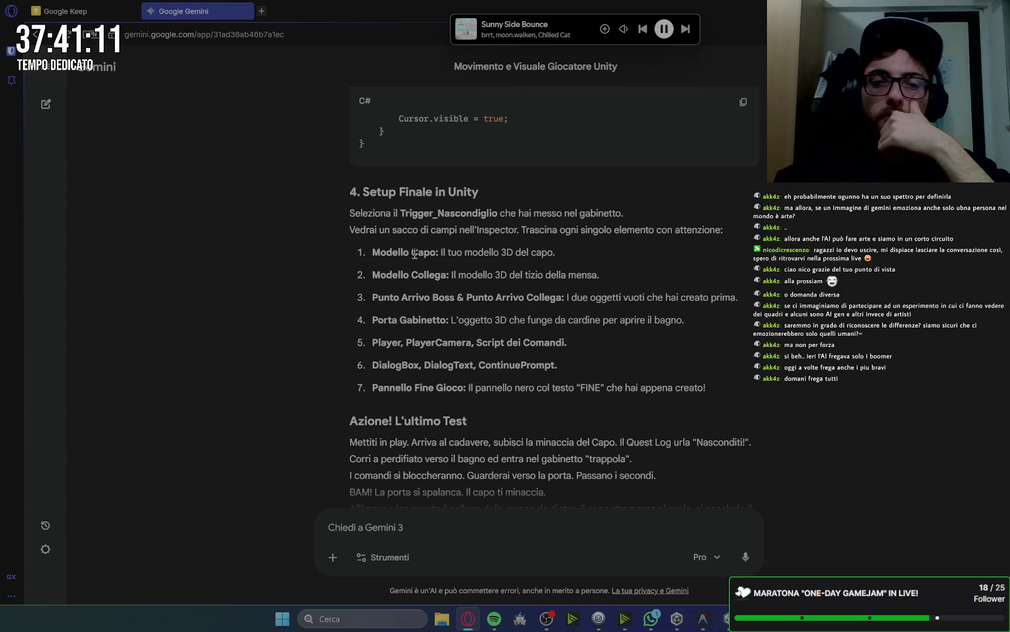
pyautogui.scroll(-2, 560, 327)
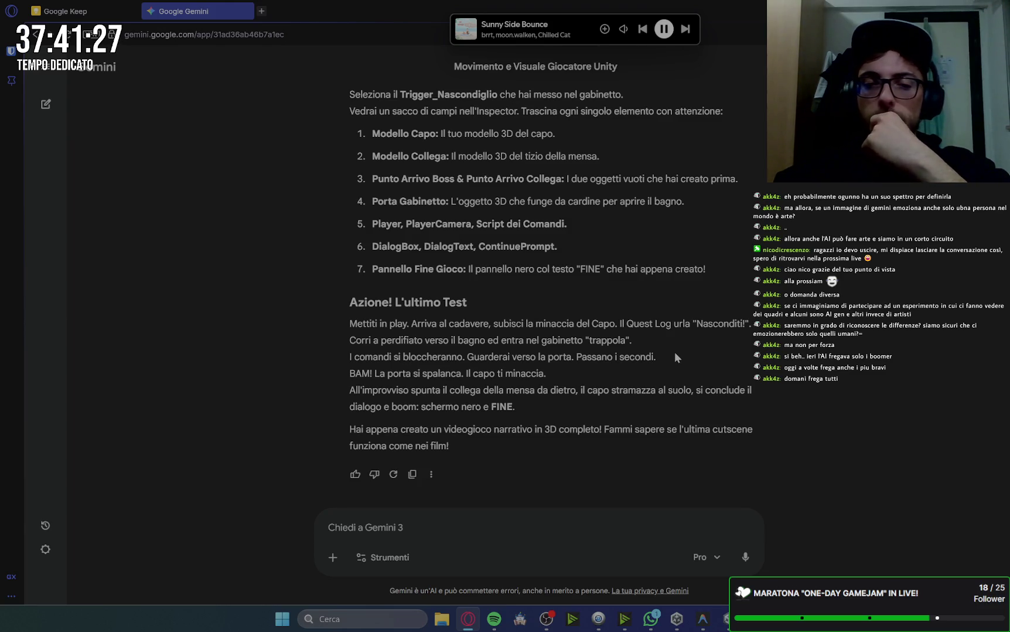
# Return to Unity, then bring up the Antigravity editor showing ScopertaCadavere.cs
pyautogui.moveTo(726, 624)
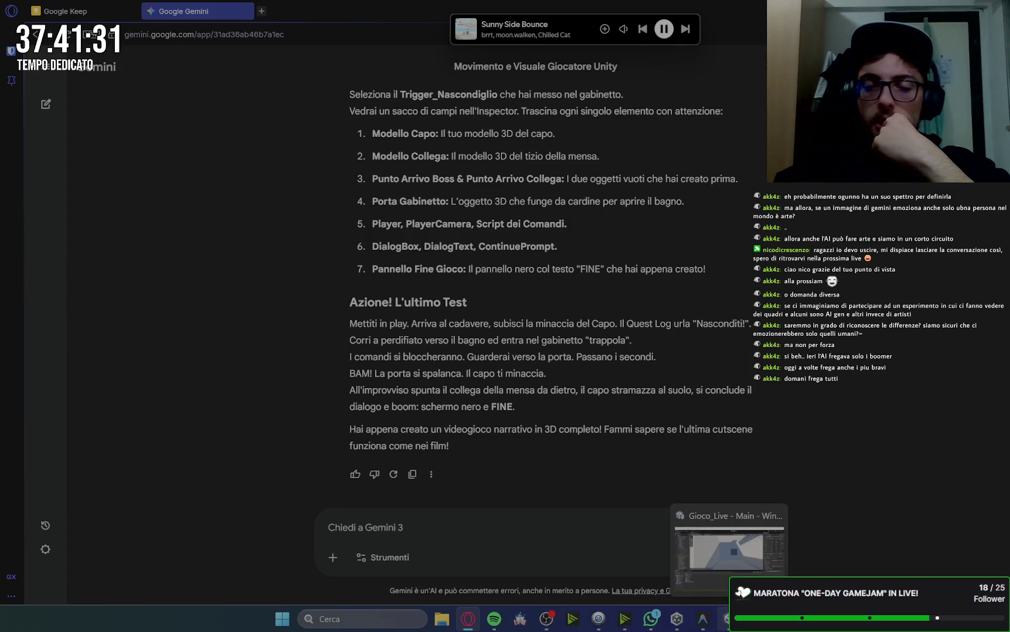
pyautogui.click(727, 624)
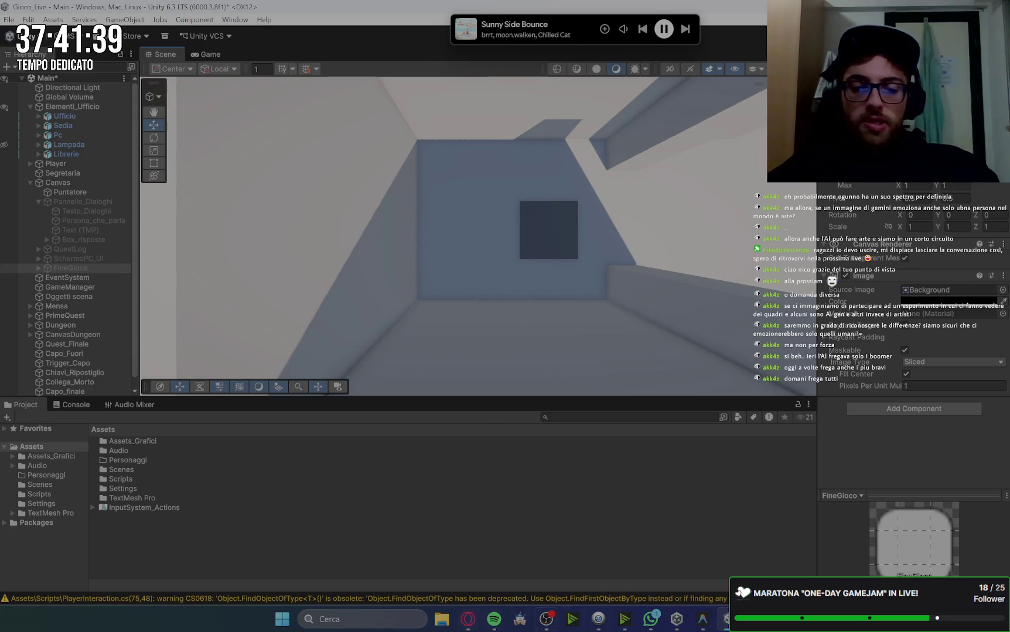
pyautogui.click(709, 627)
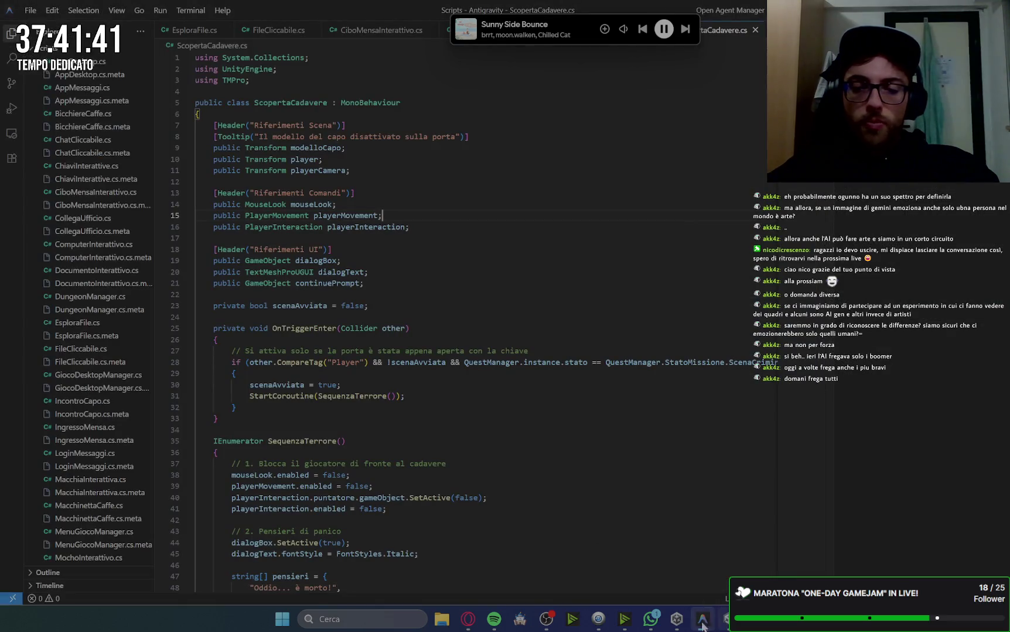
# Ask Gemini 'la porta di partenza è aperta o chiusa?' and send the question
pyautogui.click(469, 625)
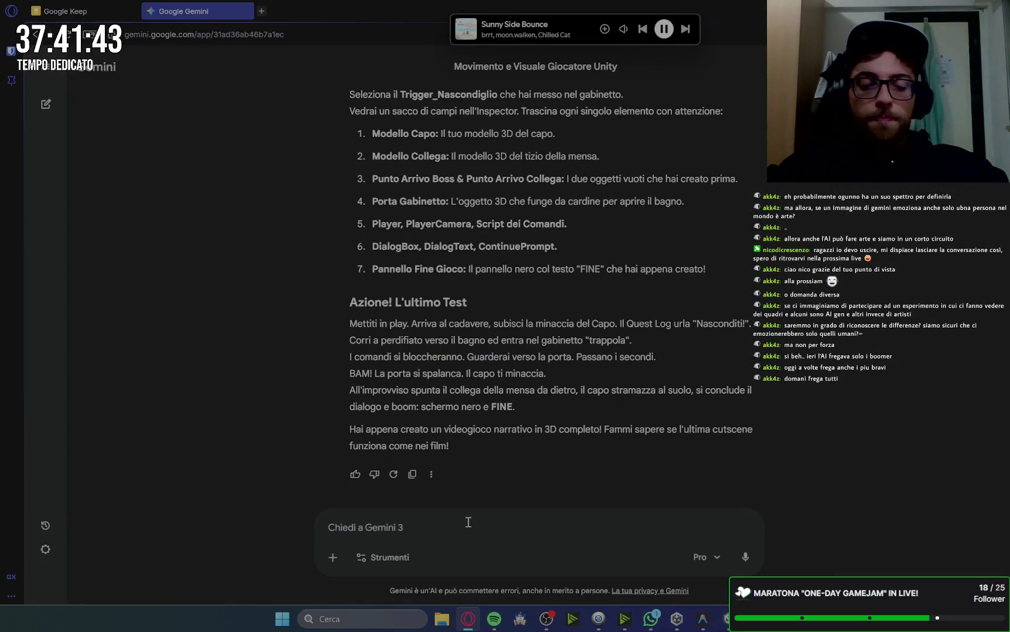
pyautogui.write('LA POR')
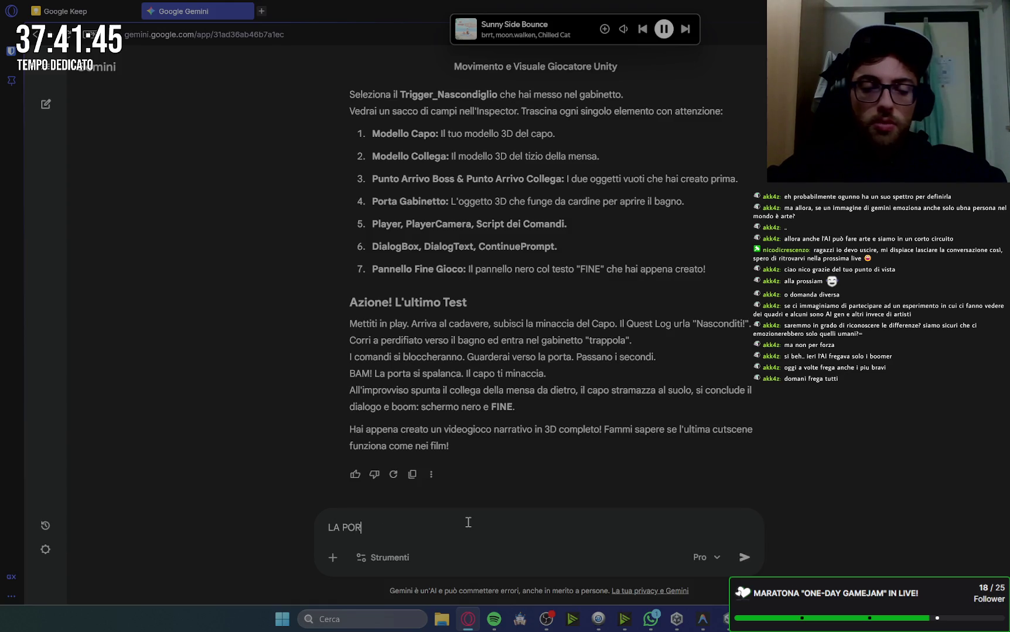
pyautogui.write('TA DI PARTENZA DE')
pyautogui.press('BackSpace')
pyautogui.press('BackSpace')
pyautogui.press('BackSpace')
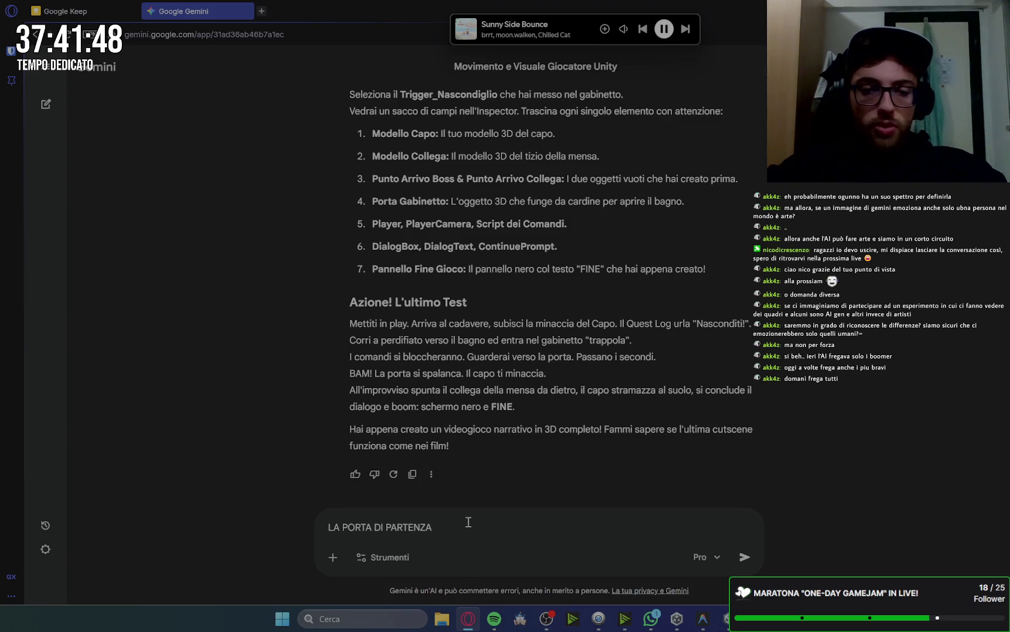
pyautogui.write('la ')
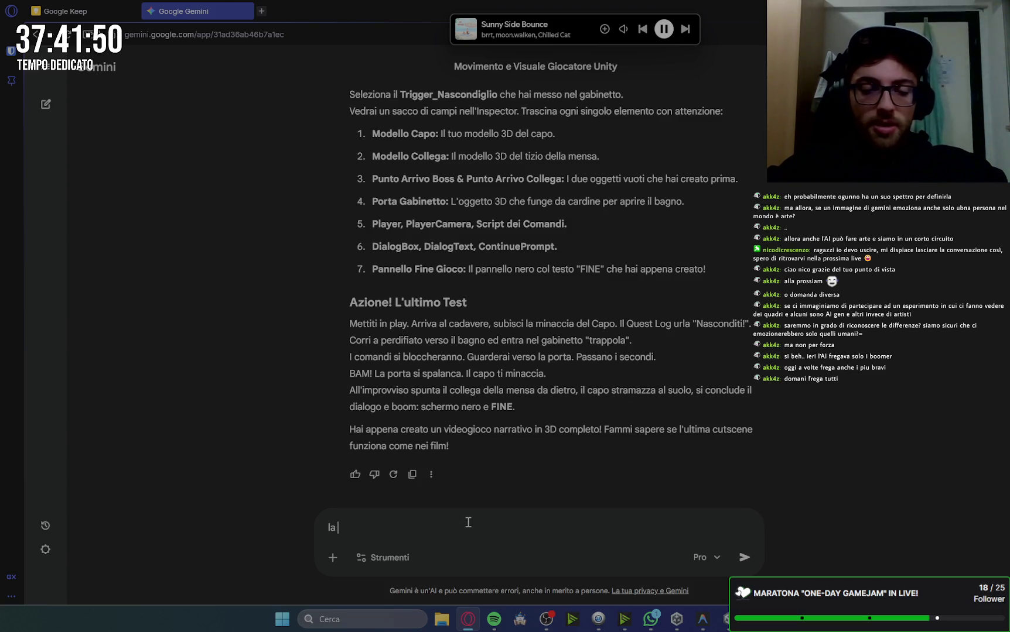
pyautogui.write('paorta di partenza ')
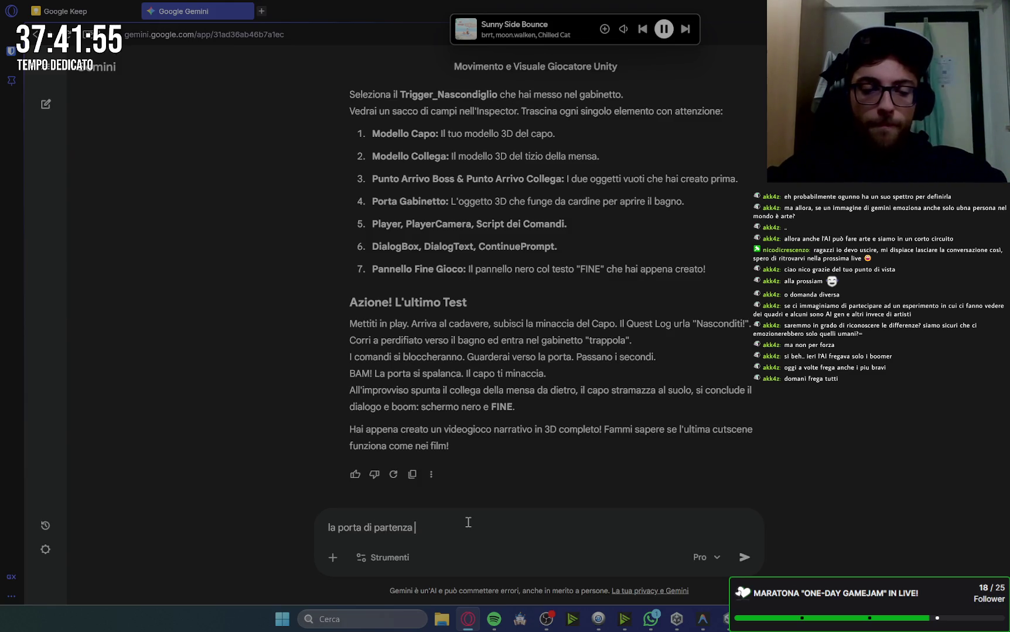
pyautogui.write('è aperta o chiusa')
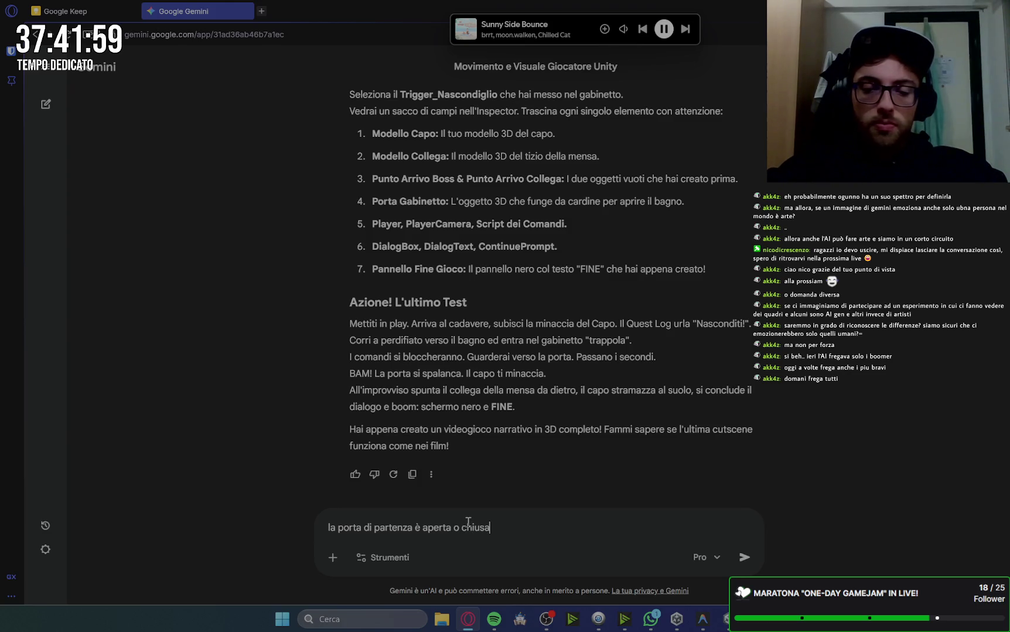
pyautogui.write('?')
pyautogui.press('Return')
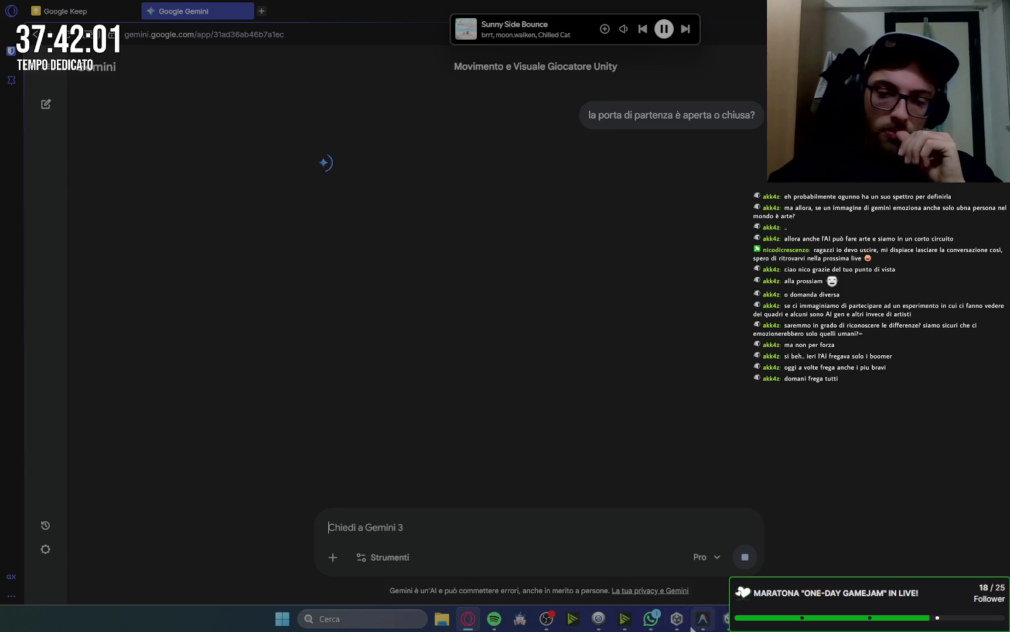
pyautogui.moveTo(652, 625)
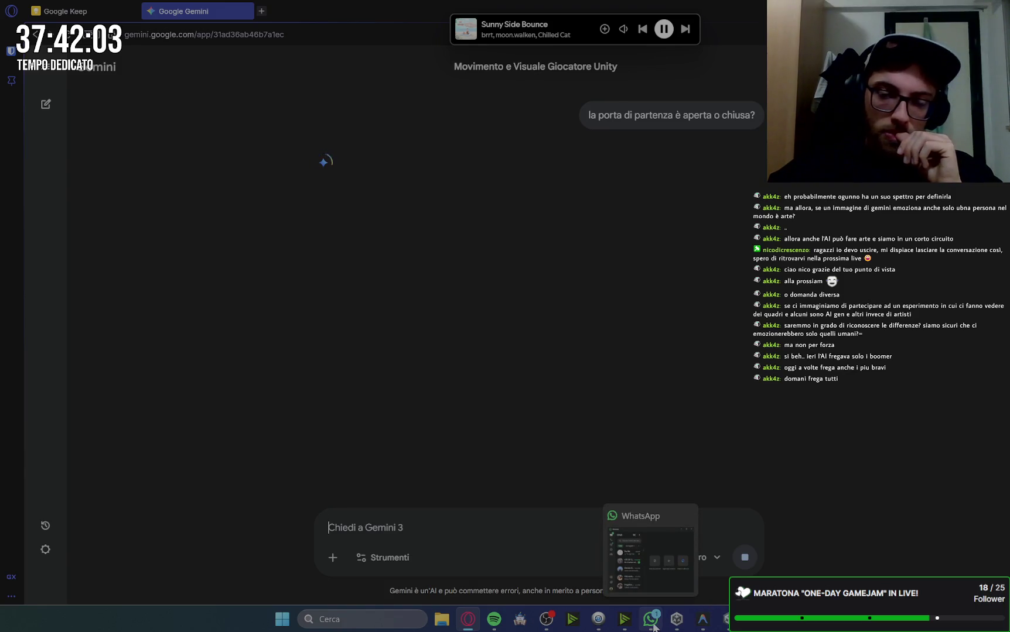
# Delete the Hierarchy objects from Capo_Fuori through Trigger_Finale
pyautogui.click(677, 619)
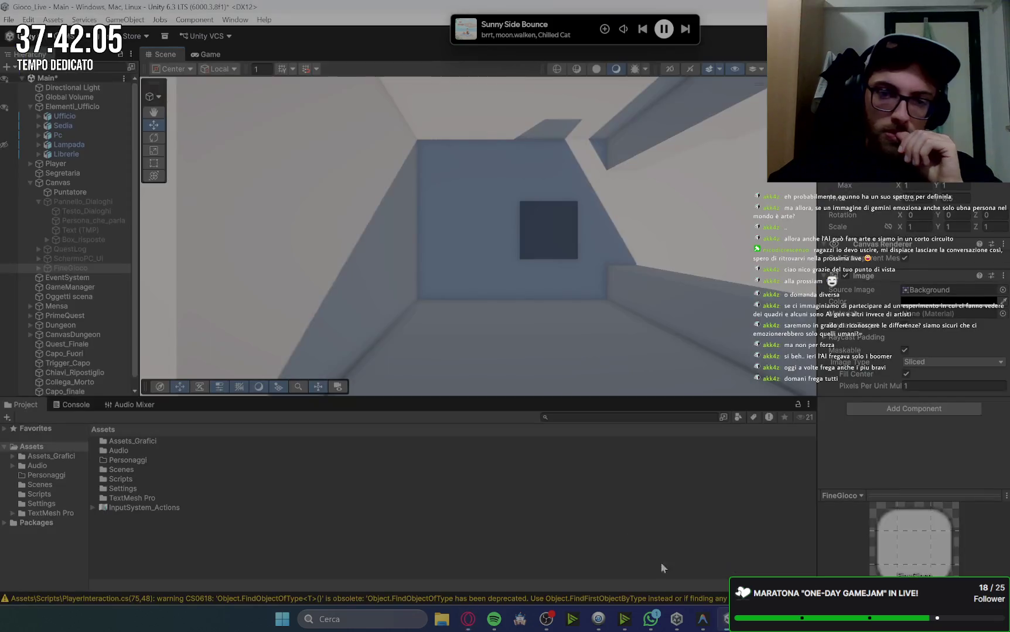
pyautogui.click(30, 183)
pyautogui.click(59, 323)
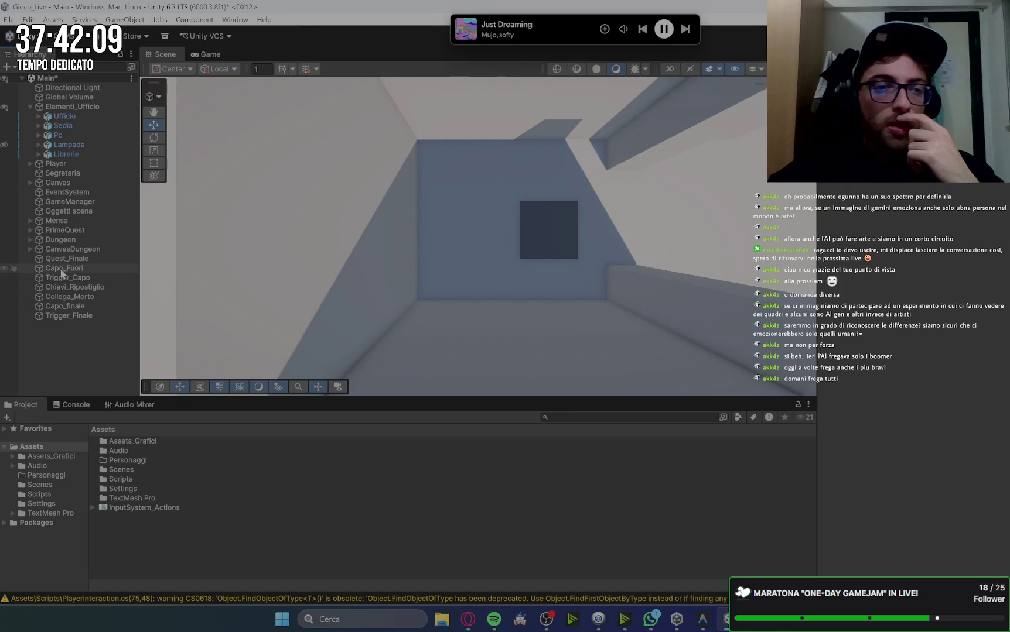
pyautogui.click(70, 259)
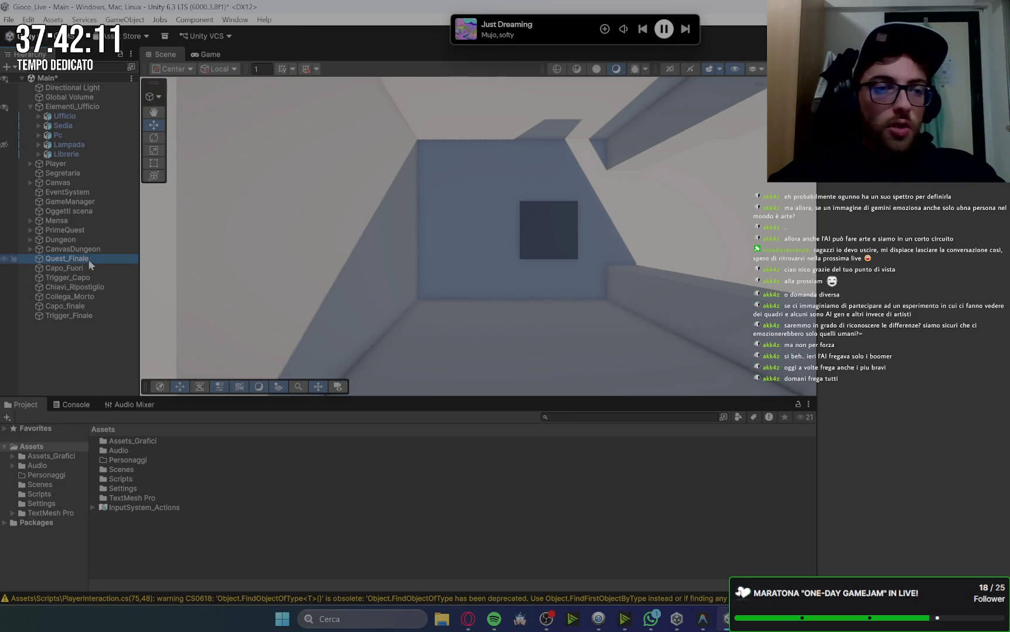
pyautogui.click(89, 268)
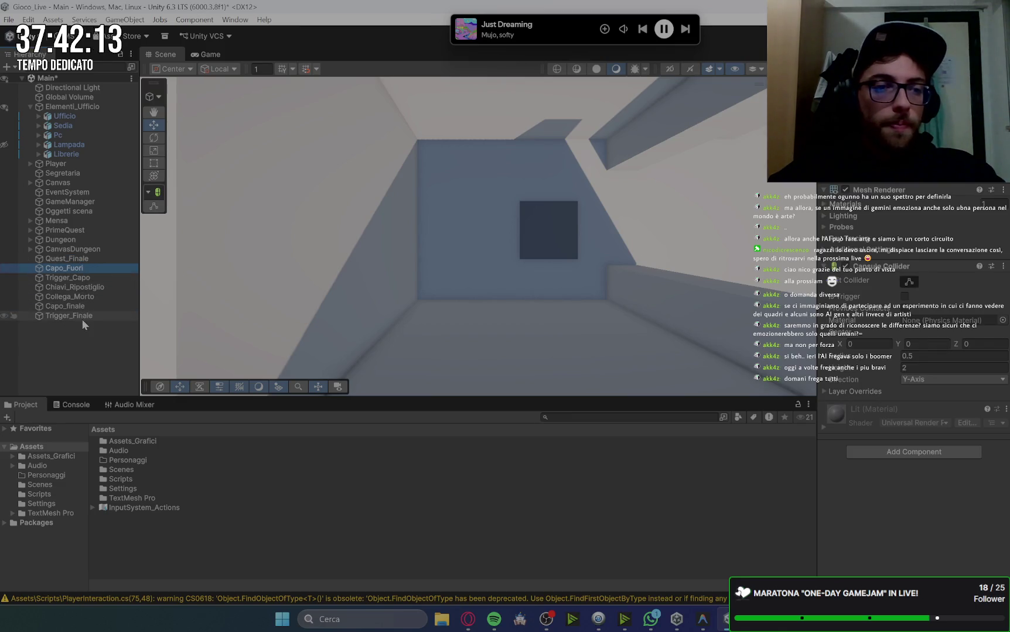
pyautogui.keyDown('shift'); pyautogui.click(82, 317); pyautogui.keyUp('shift')
pyautogui.press('Delete')
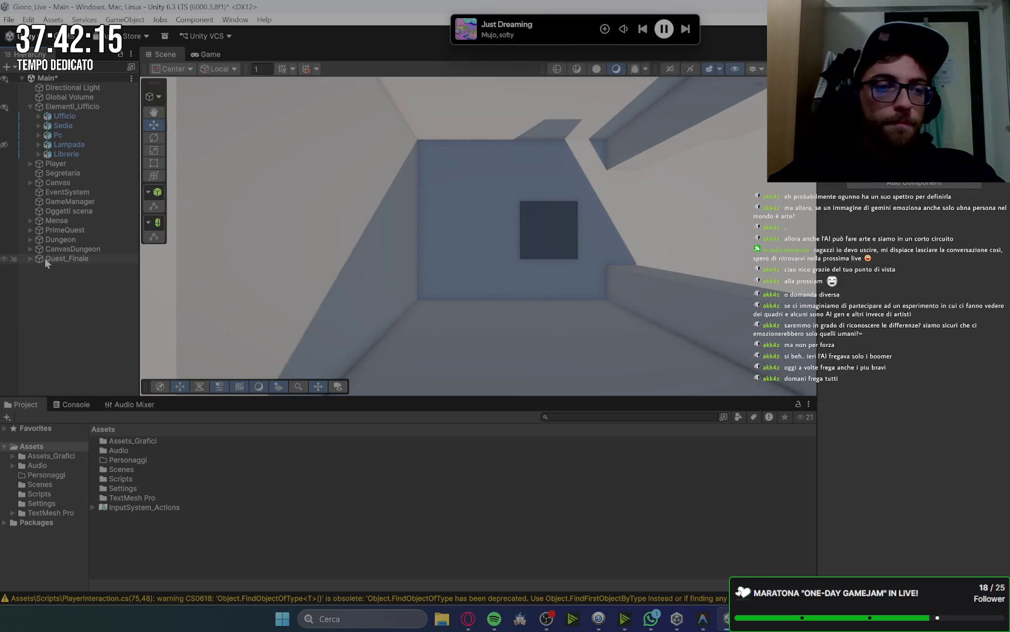
# Create an empty object named Finale_Gioco
pyautogui.rightClick(63, 272)
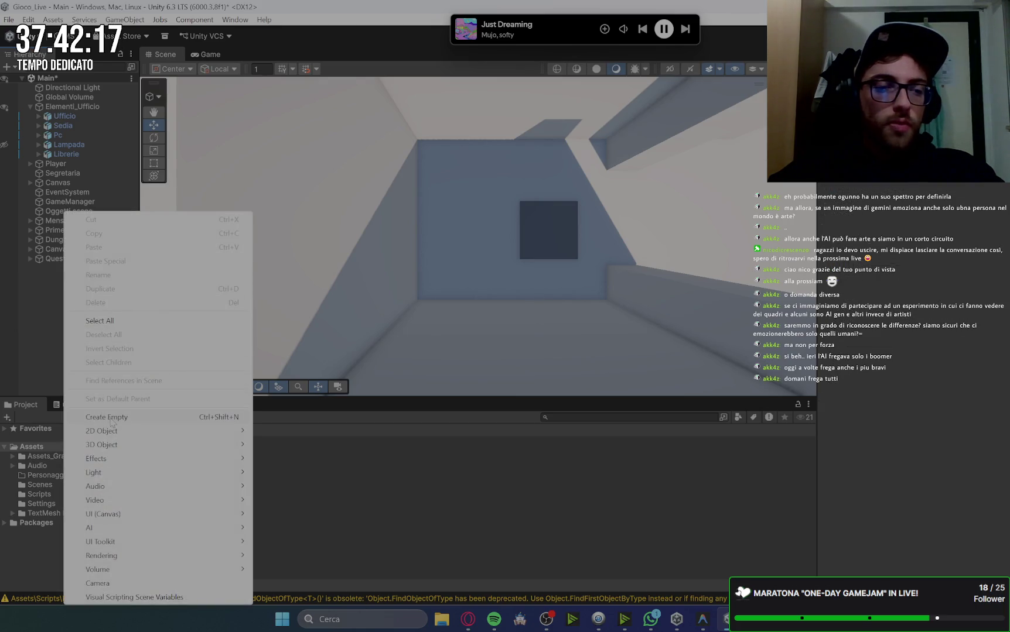
pyautogui.click(112, 422)
pyautogui.write('Fina')
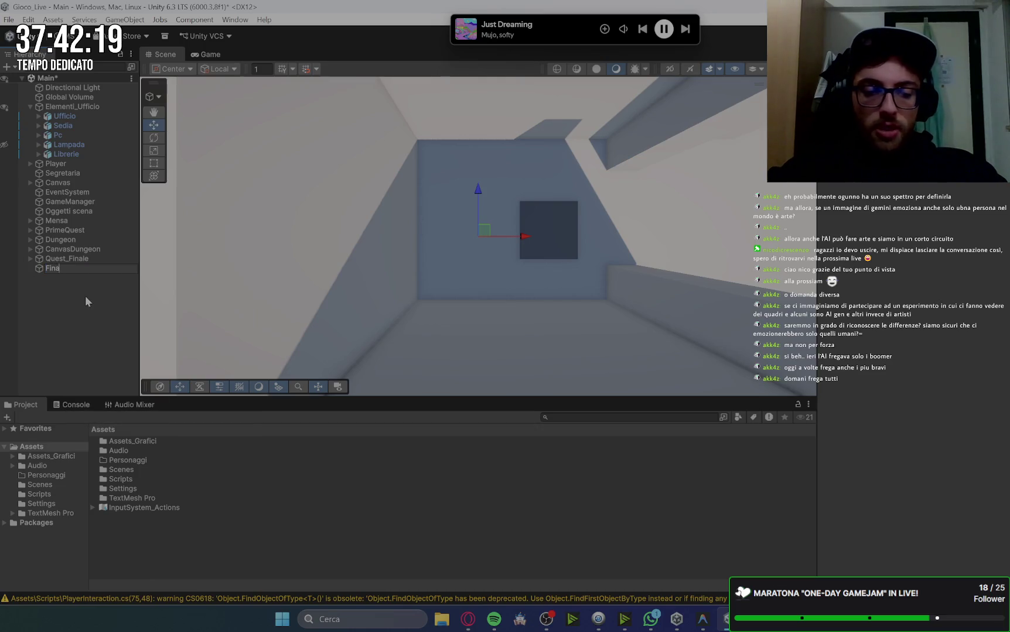
pyautogui.write('le_G')
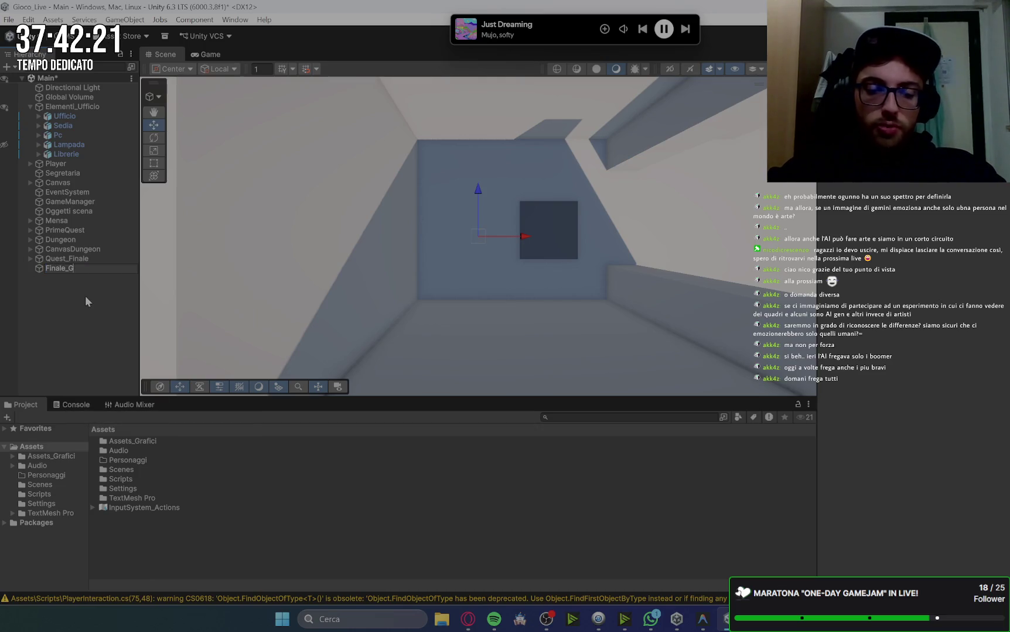
pyautogui.write('ioco')
pyautogui.press('Return')
# Add a 3D Cube to the scene from the Hierarchy context menu
pyautogui.click(71, 301)
pyautogui.rightClick(71, 301)
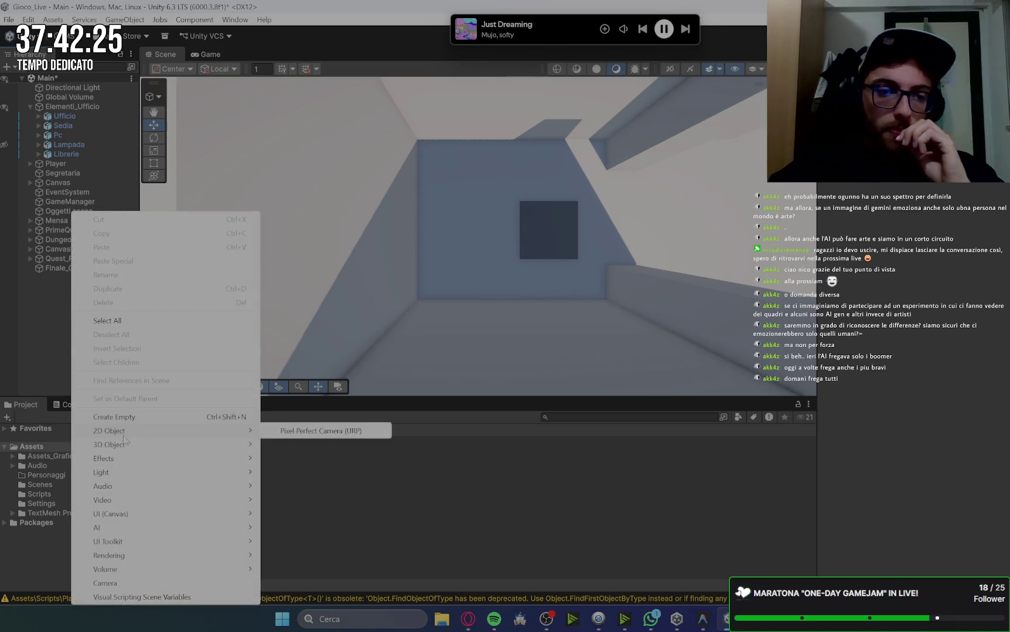
pyautogui.moveTo(126, 445)
pyautogui.click(289, 445)
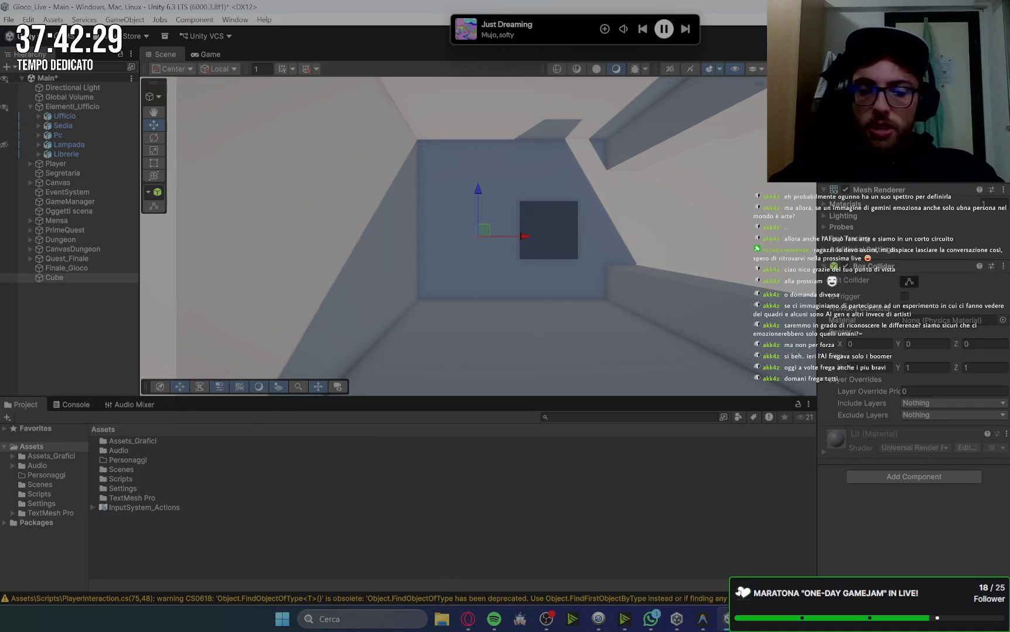
# Keep the default name Cube and switch to Gemini's reply about the door
pyautogui.press('Return')
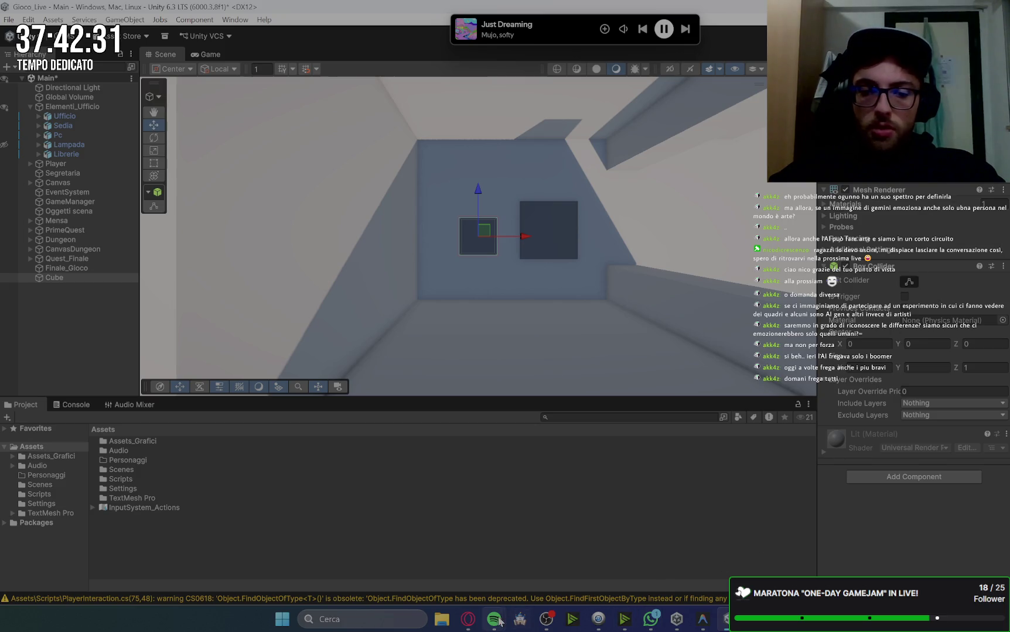
pyautogui.click(468, 620)
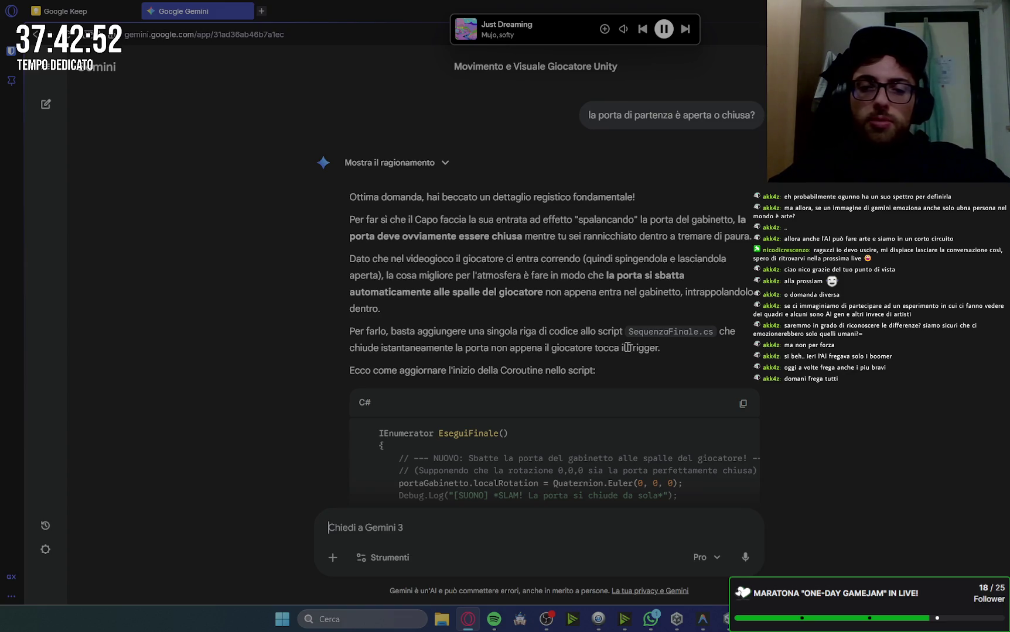
# Move the cube lower, narrow it on X, then rotate and slide it into place
pyautogui.click(725, 620)
pyautogui.moveTo(477, 196)
pyautogui.mouseDown()
pyautogui.moveTo(469, 232)
pyautogui.moveTo(451, 240)
pyautogui.mouseUp()
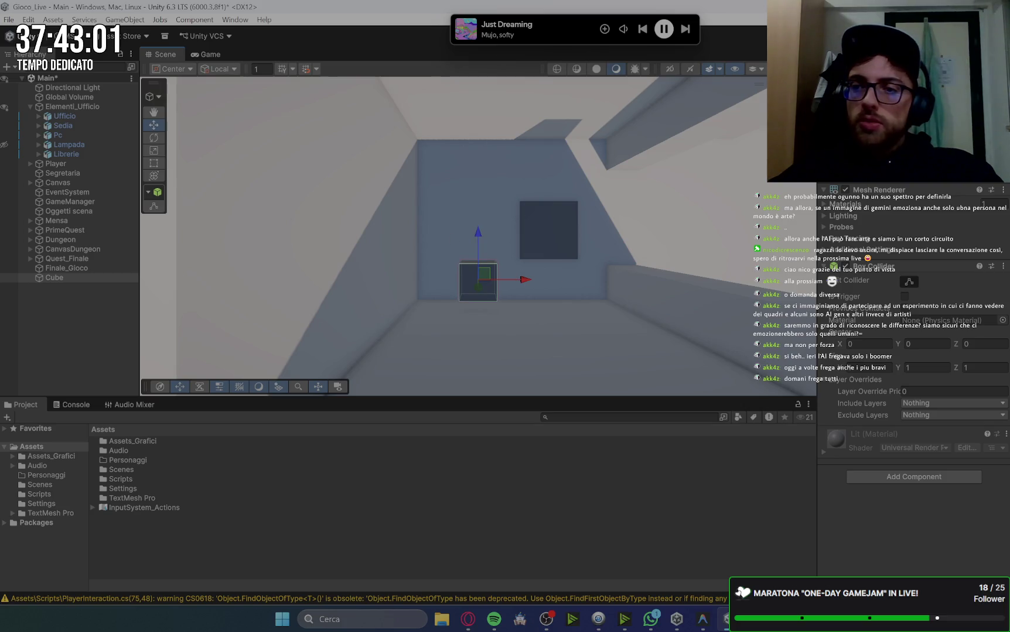
pyautogui.moveTo(839, 367); pyautogui.dragTo(826, 367)
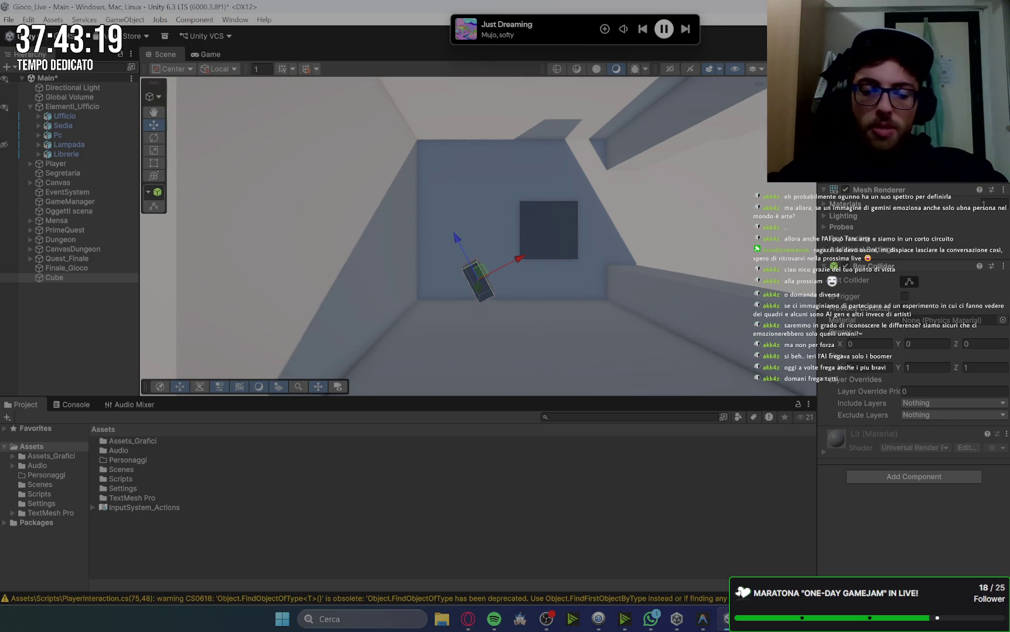
pyautogui.hotkey('ctrl', 'z')
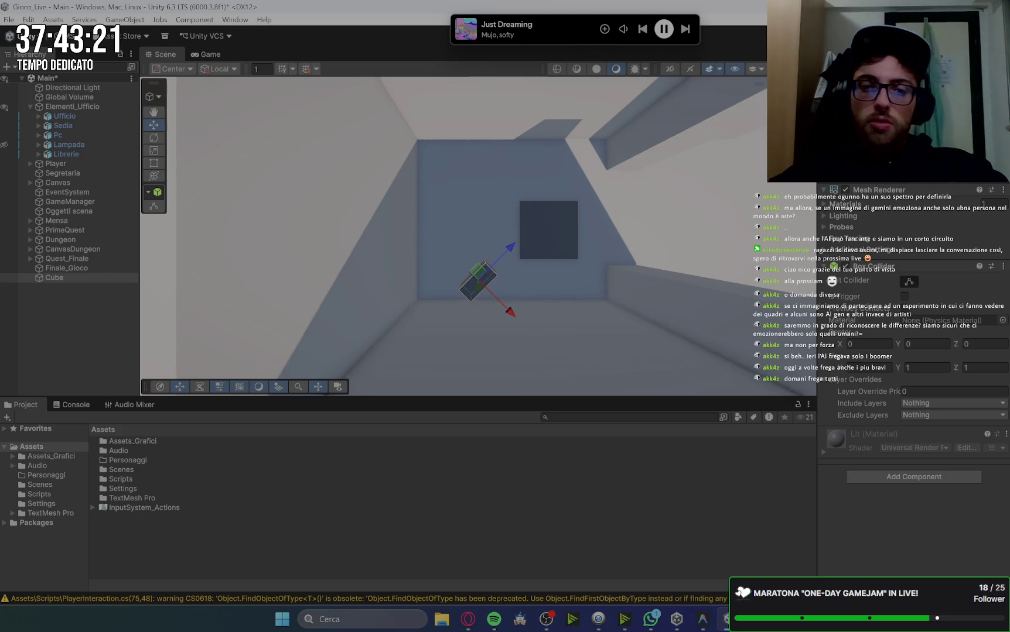
pyautogui.hotkey('ctrl', 'z')
pyautogui.hotkey('ctrl', 'z')
pyautogui.hotkey('ctrl', 'z')
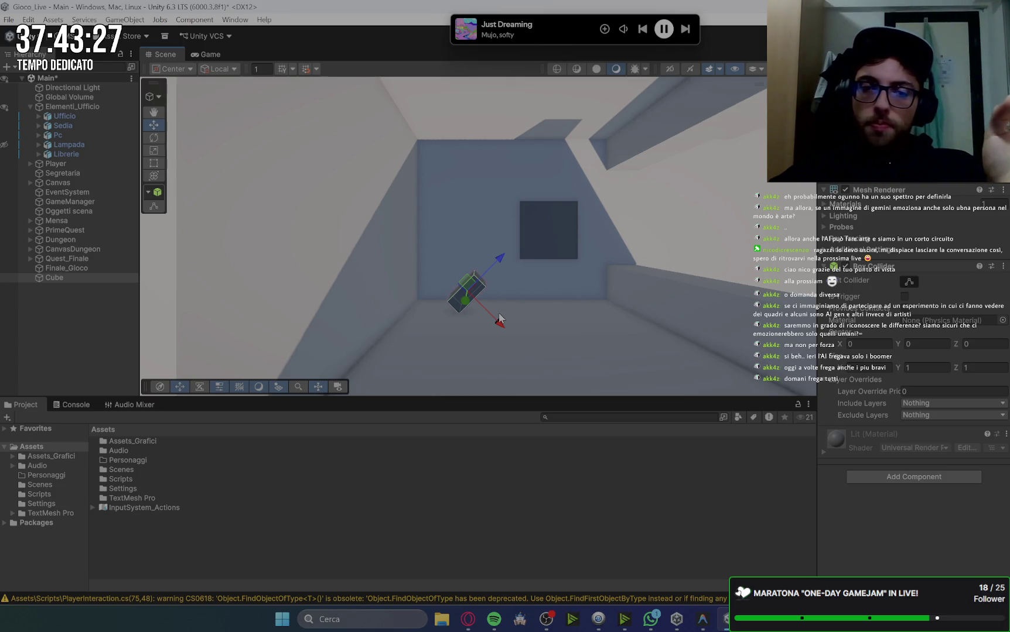
pyautogui.hotkey('ctrl', 'z')
pyautogui.hotkey('ctrl', 'y')
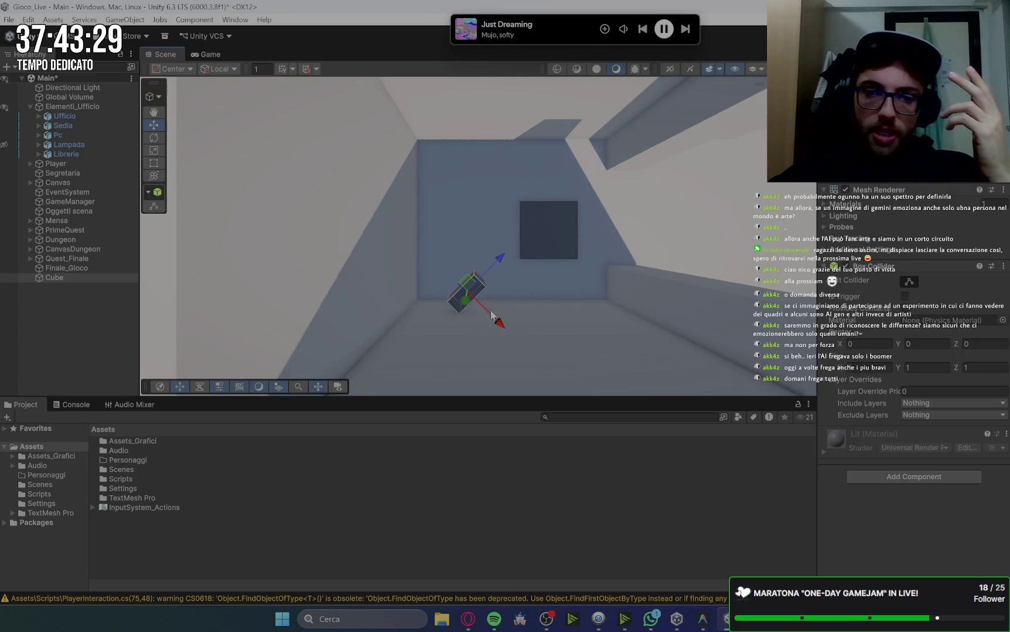
pyautogui.moveTo(491, 317); pyautogui.dragTo(484, 309)
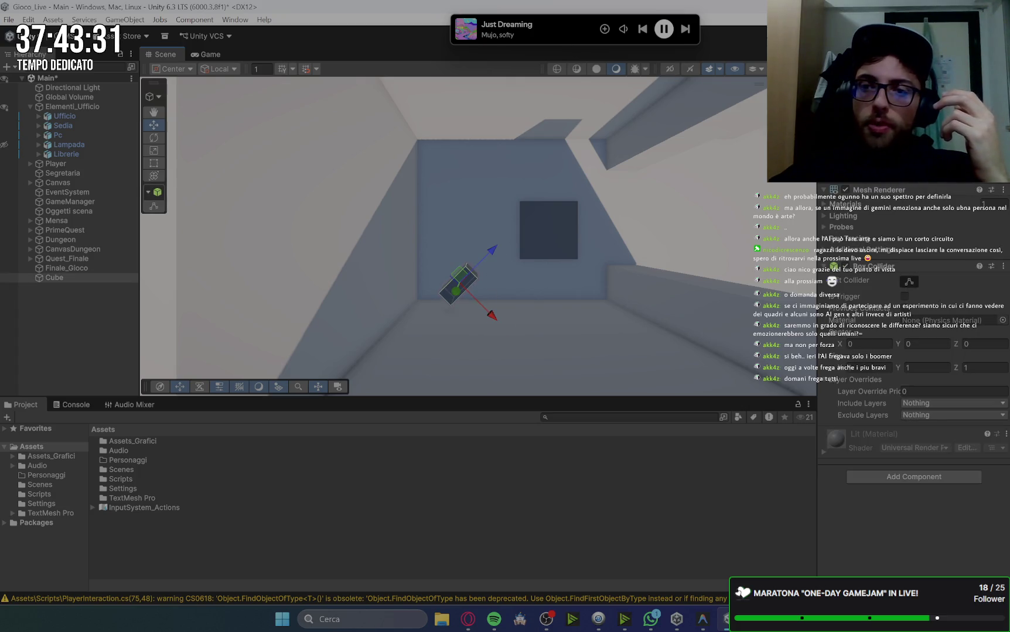
# Stretch the cube upward and widen it in depth into a tall door-shaped panel
pyautogui.press('f')
pyautogui.moveTo(409, 317)
pyautogui.mouseDown()
pyautogui.moveTo(435, 307)
pyautogui.moveTo(476, 256)
pyautogui.moveTo(432, 201)
pyautogui.mouseUp()
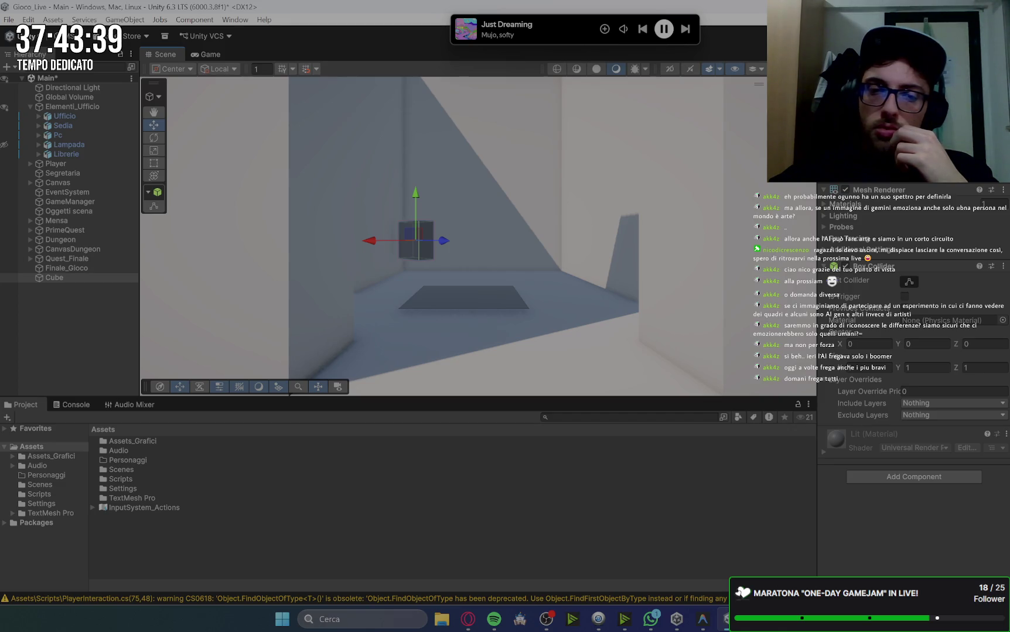
pyautogui.moveTo(416, 194)
pyautogui.mouseDown()
pyautogui.moveTo(418, 216)
pyautogui.moveTo(422, 206)
pyautogui.mouseUp()
pyautogui.hotkey('ctrl', 'z')
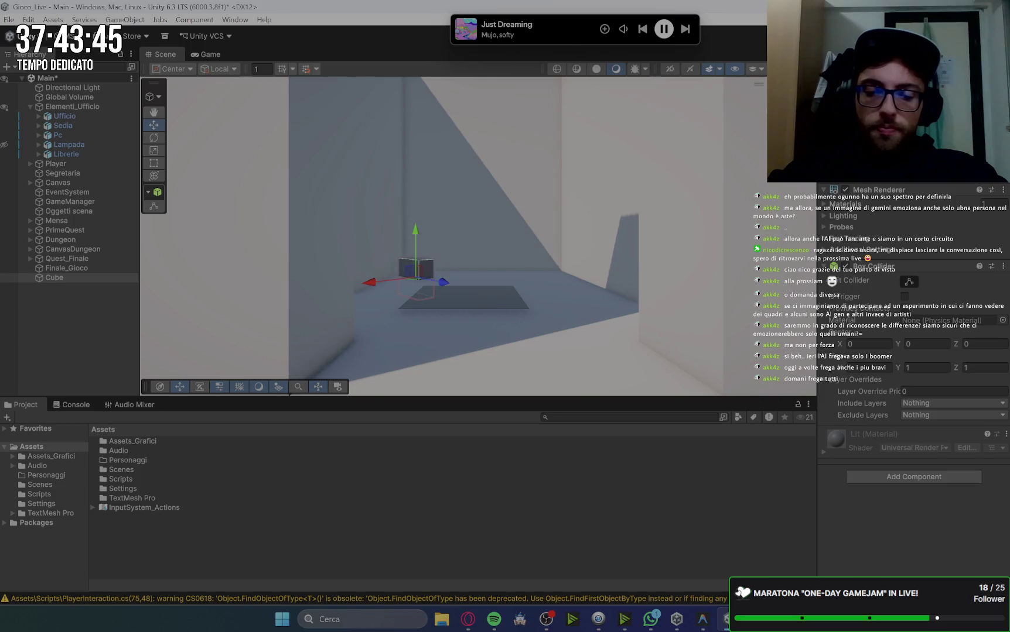
pyautogui.hotkey('ctrl', 'y')
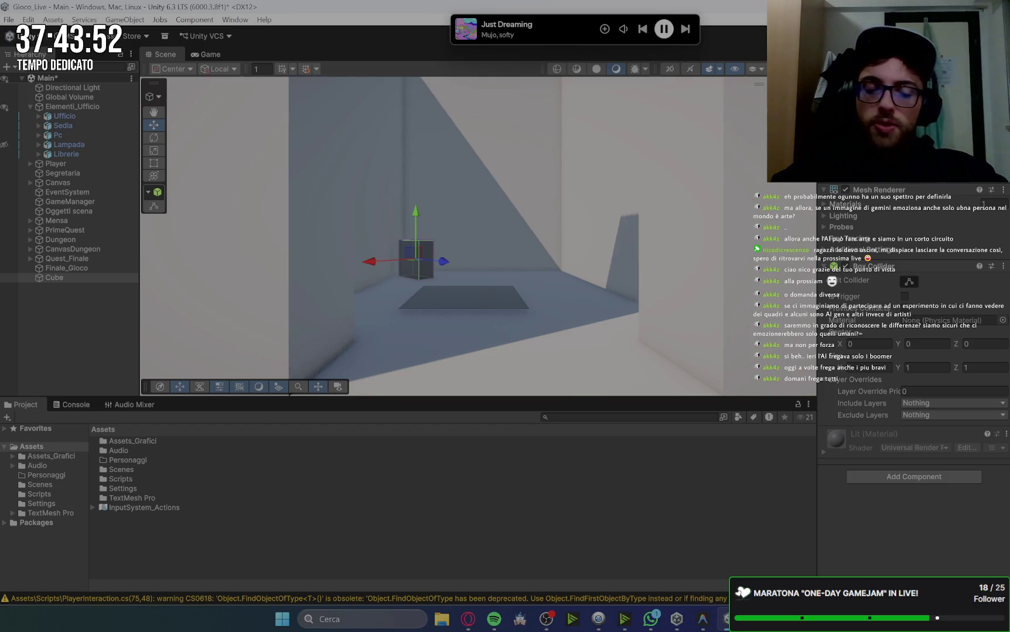
pyautogui.moveTo(415, 212)
pyautogui.mouseDown()
pyautogui.moveTo(417, 163)
pyautogui.moveTo(420, 178)
pyautogui.mouseUp()
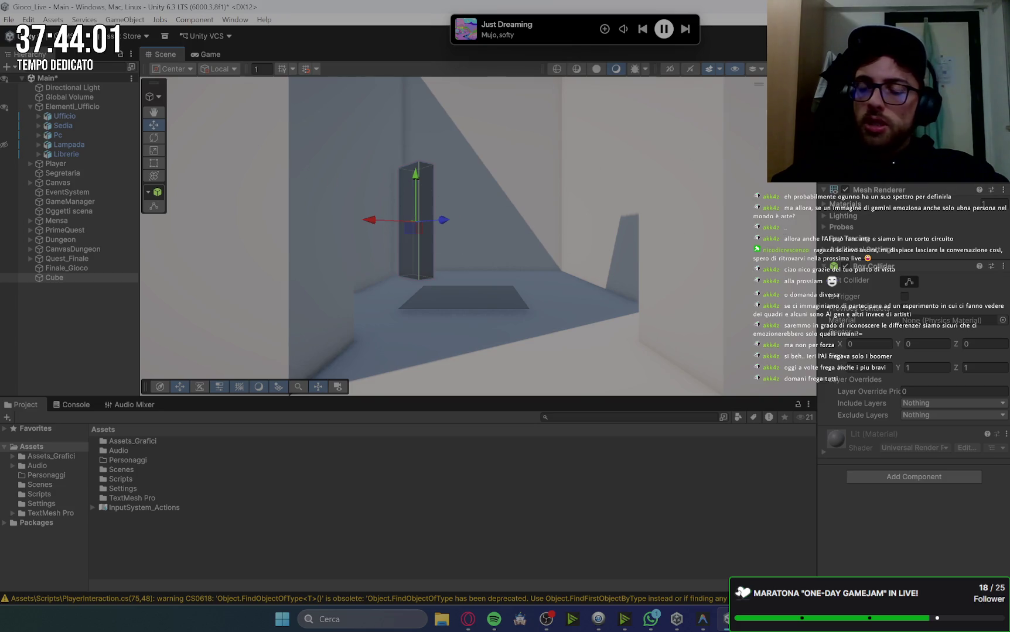
pyautogui.hotkey('ctrl', 'z')
pyautogui.moveTo(441, 224); pyautogui.dragTo(446, 223)
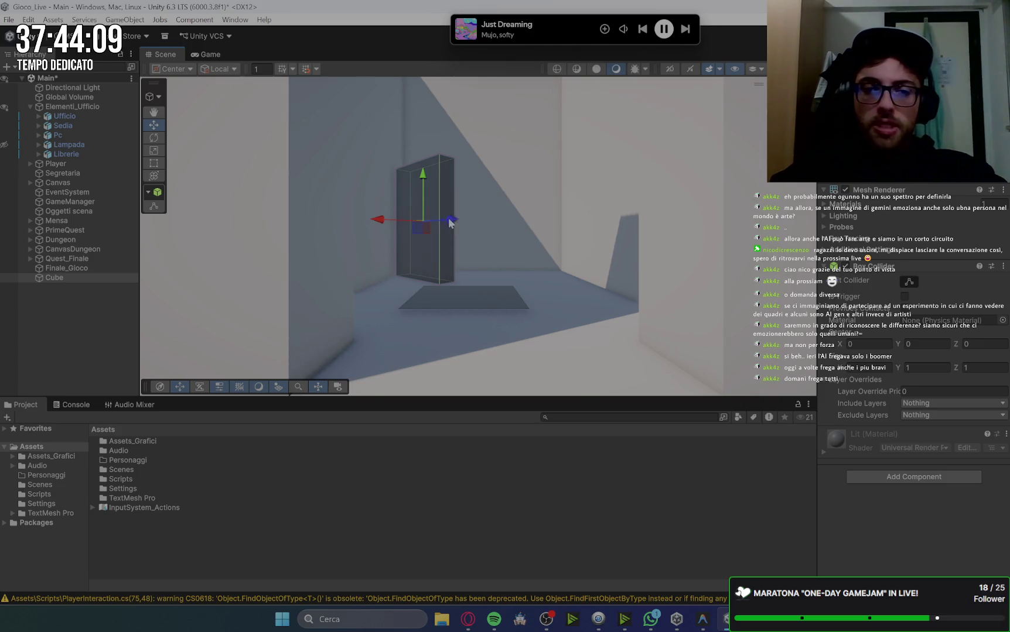
# Preview the room in the Game view, then tilt the Scene view down onto it
pyautogui.click(206, 53)
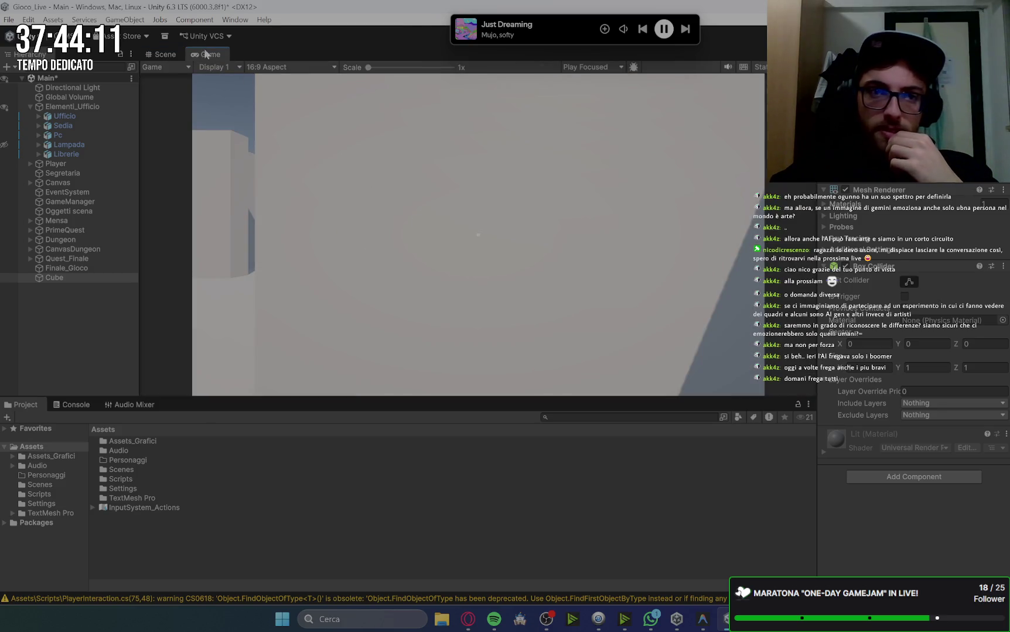
pyautogui.click(164, 54)
pyautogui.moveTo(467, 242)
pyautogui.mouseDown()
pyautogui.moveTo(329, 241)
pyautogui.moveTo(346, 225)
pyautogui.moveTo(469, 217)
pyautogui.moveTo(580, 193)
pyautogui.moveTo(609, 209)
pyautogui.mouseUp()
pyautogui.scroll(5, 585, 223)
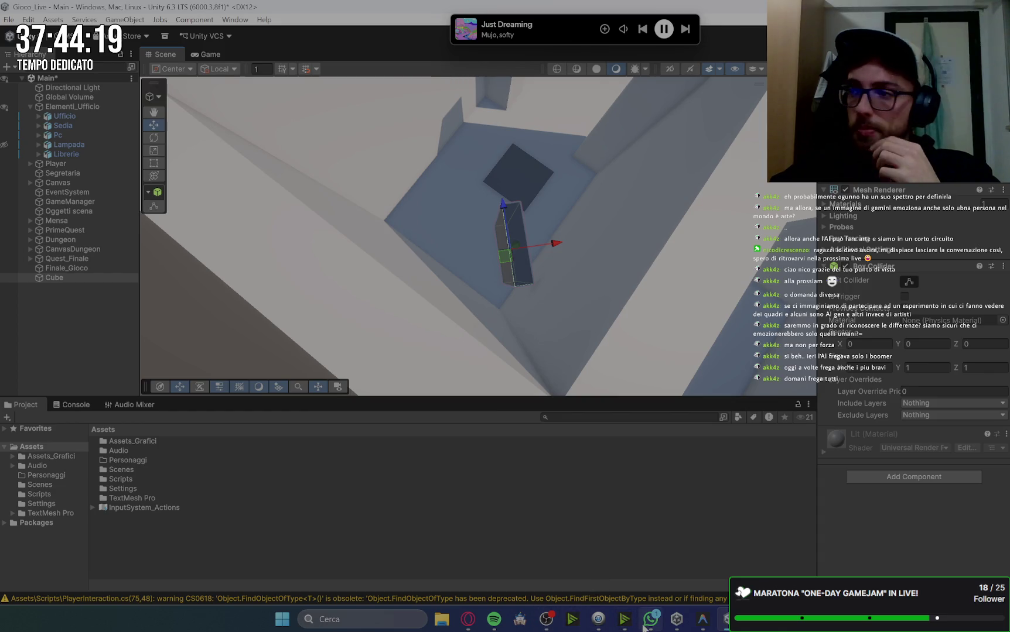
# Review Gemini's section 2 'Preparazione nella Scena 3D', then return to Unity and deselect
pyautogui.moveTo(647, 621)
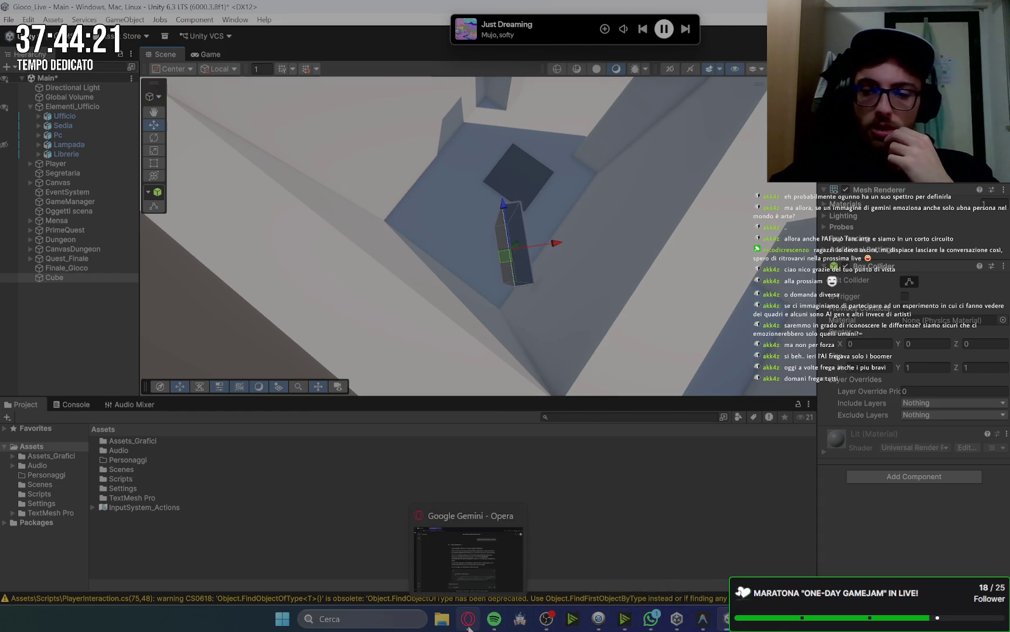
pyautogui.click(467, 618)
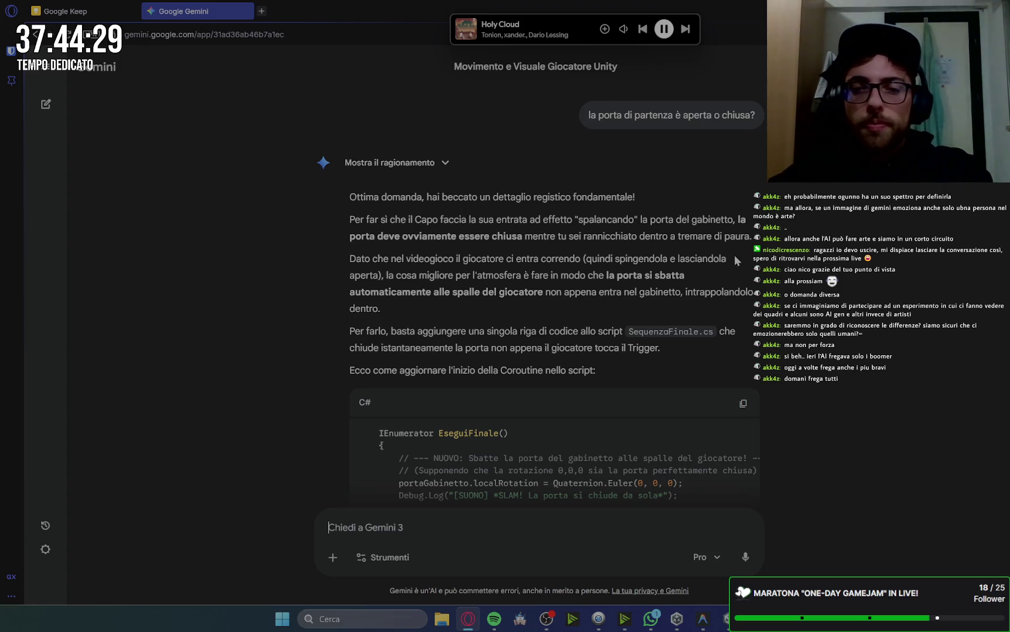
pyautogui.scroll(-10, 652, 306)
pyautogui.scroll(15, 665, 298)
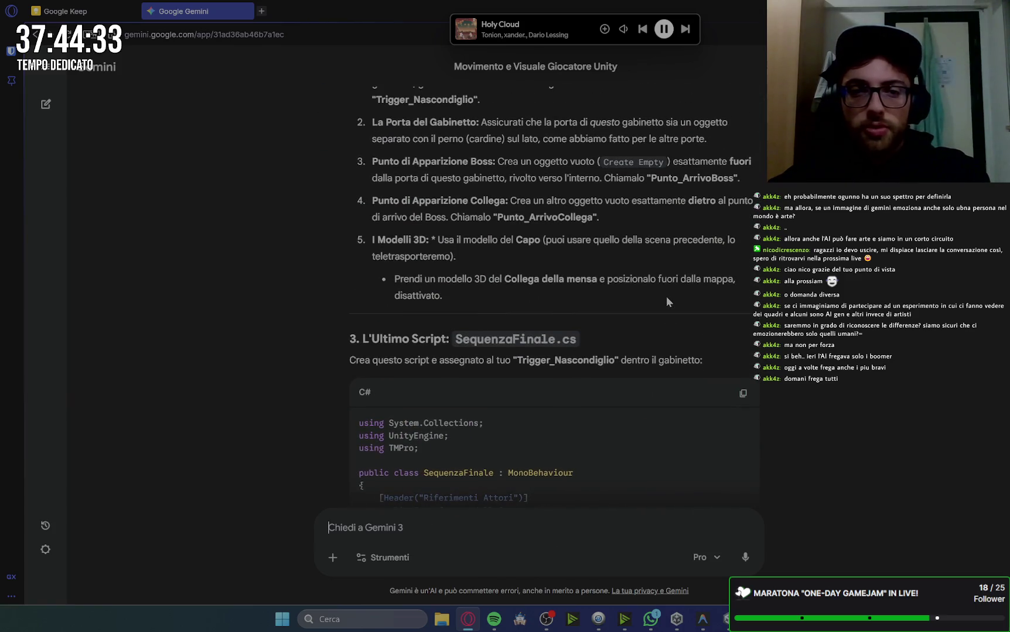
pyautogui.scroll(1, 409, 179)
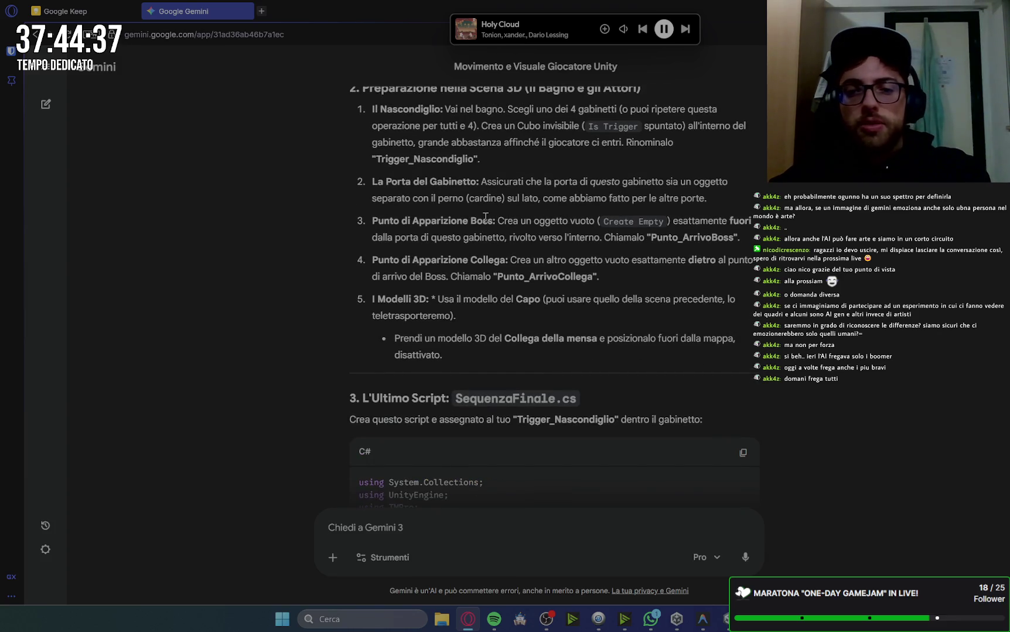
pyautogui.scroll(1, 505, 245)
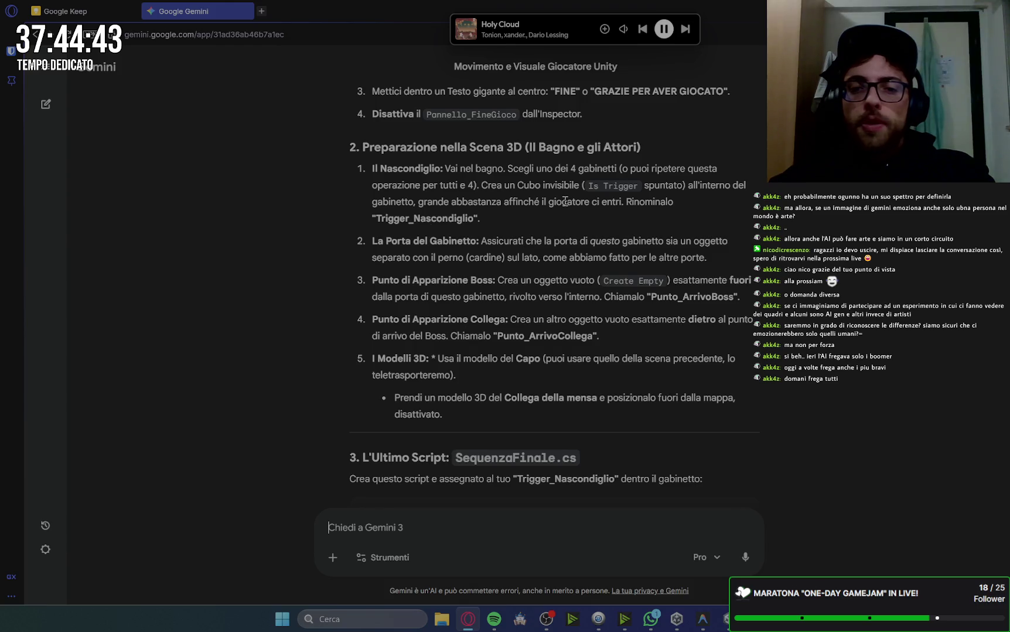
pyautogui.click(724, 619)
pyautogui.click(485, 280)
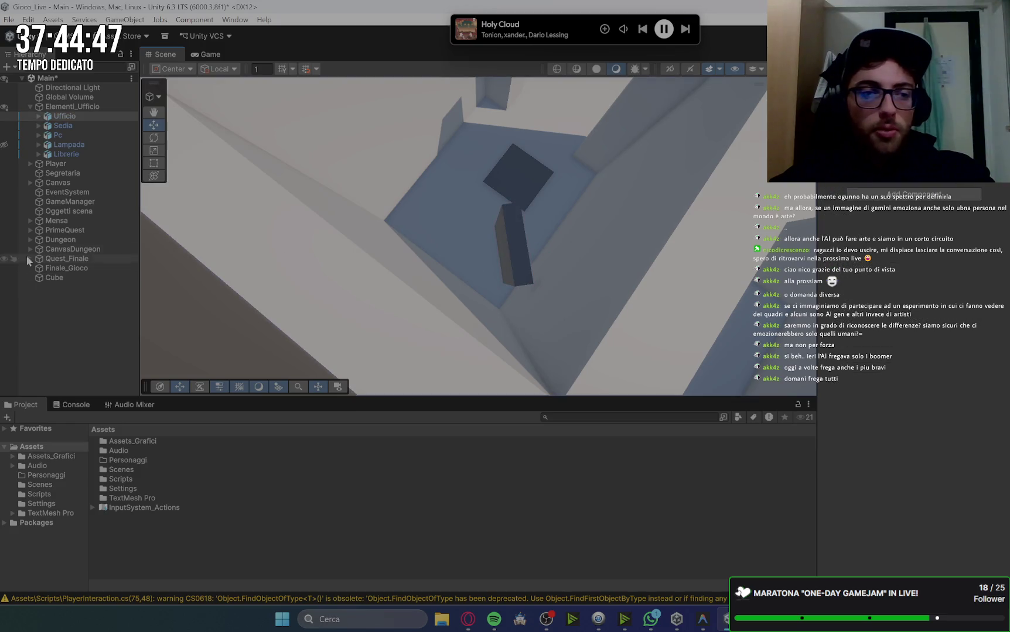
# Rename the Cube to PortaBagno and create a new empty GameObject with its default name
pyautogui.rightClick(74, 315)
pyautogui.click(55, 278)
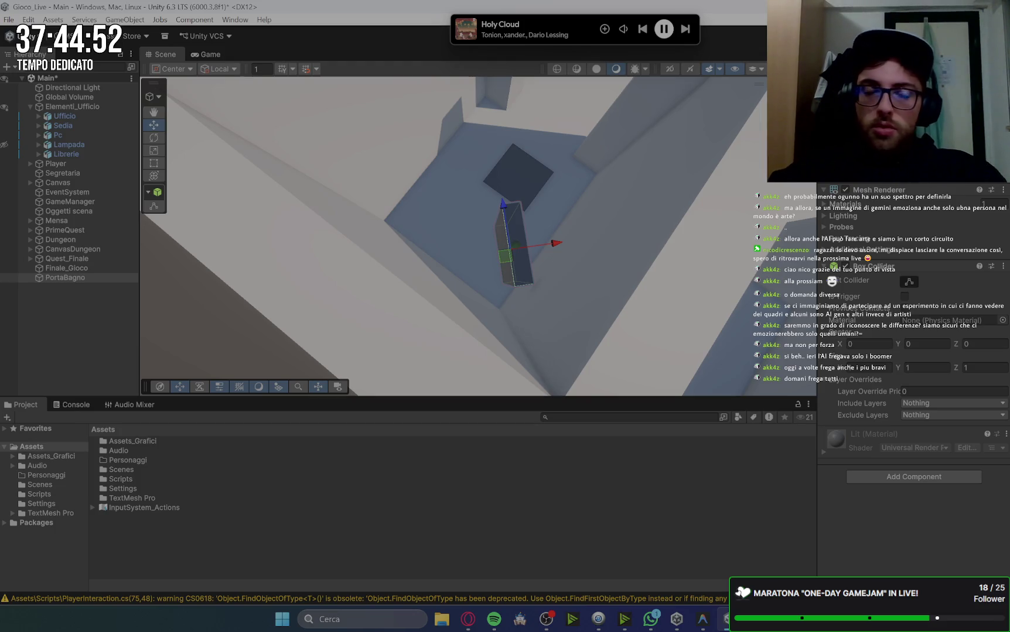
pyautogui.rightClick(66, 293)
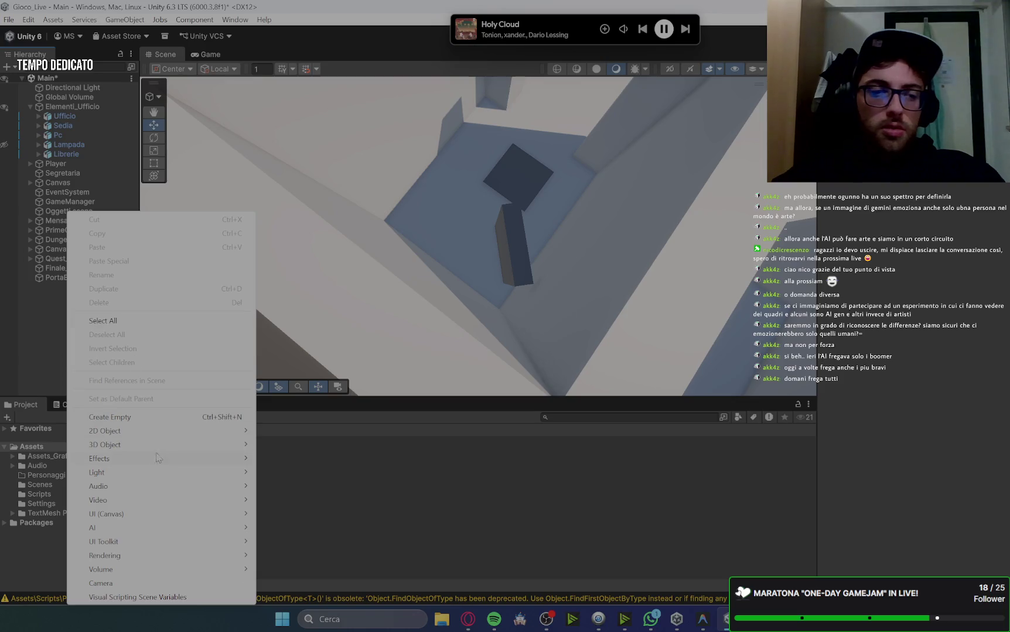
pyautogui.click(125, 419)
pyautogui.press('Return')
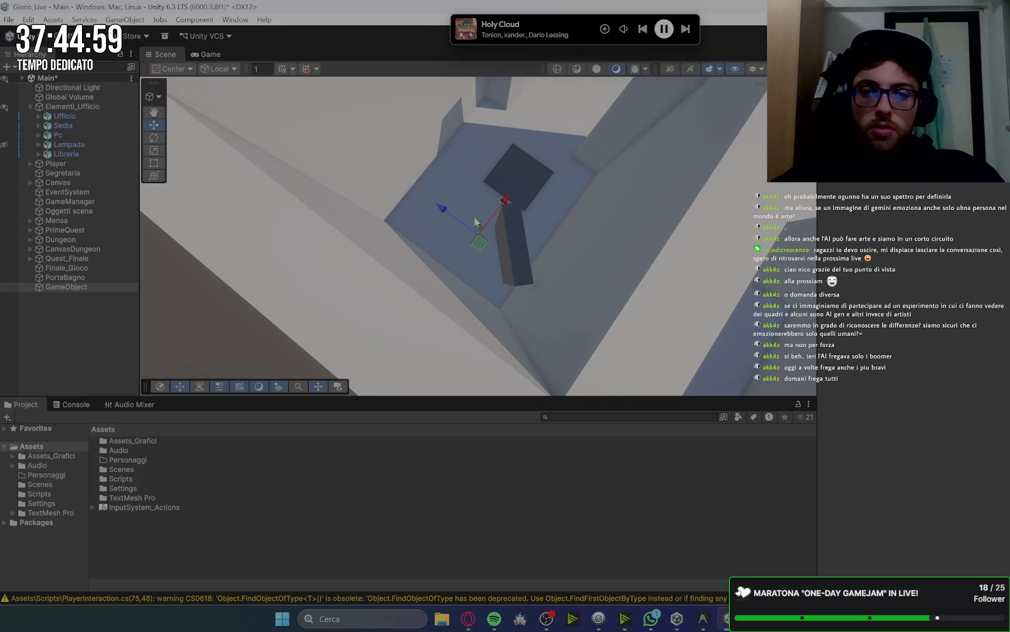
# Move the new empty object beside the door inside the bathroom stall
pyautogui.moveTo(484, 210)
pyautogui.mouseDown()
pyautogui.moveTo(439, 236)
pyautogui.moveTo(448, 250)
pyautogui.mouseUp()
pyautogui.moveTo(512, 239); pyautogui.dragTo(517, 232)
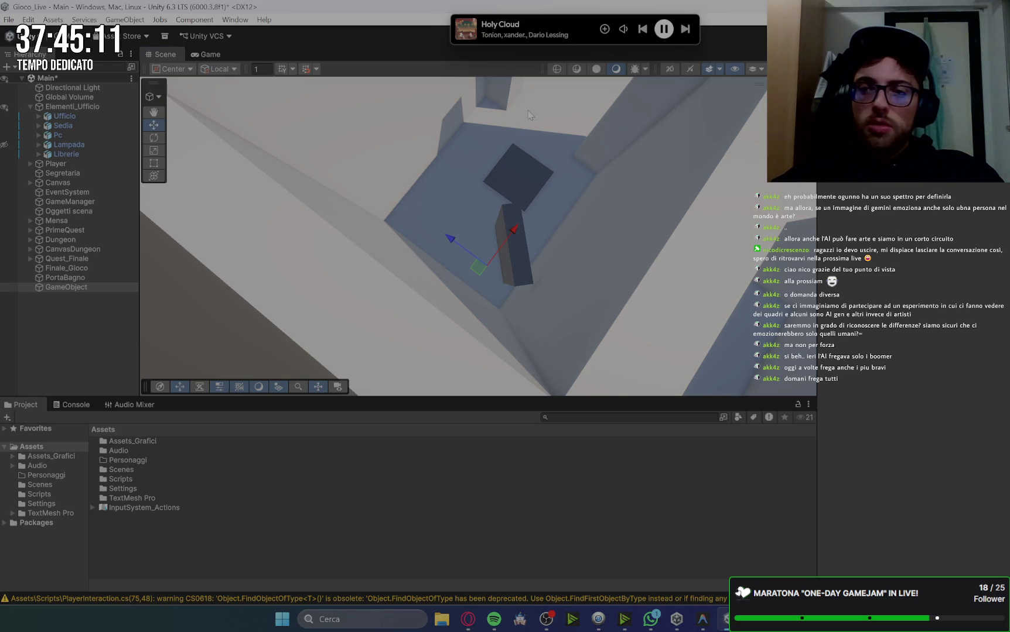
pyautogui.click(921, 283)
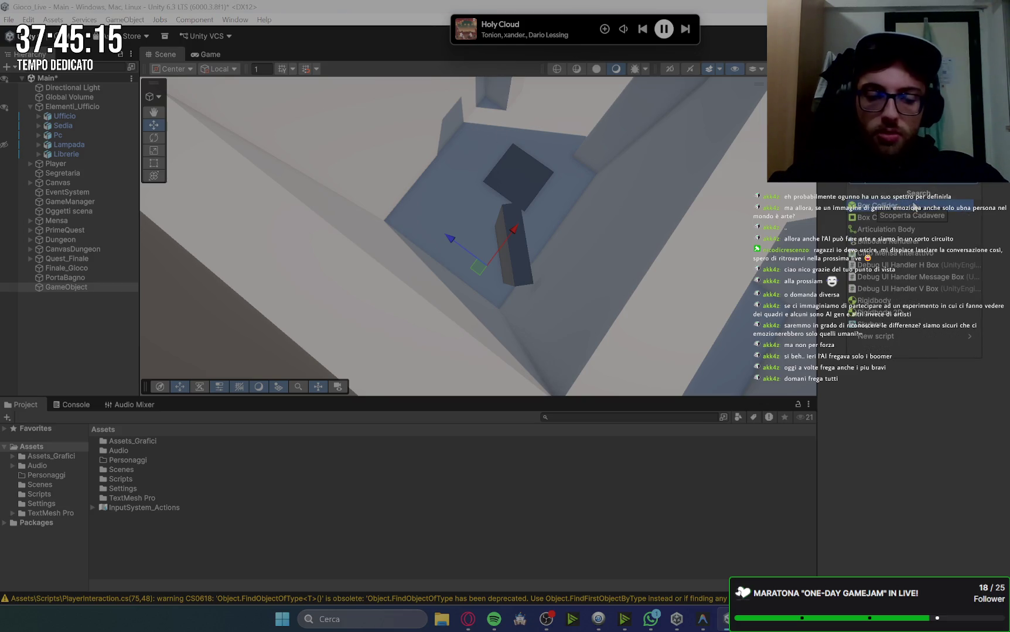
# Add a Box Collider to the empty object and nudge it along the X axis
pyautogui.write('x')
pyautogui.click(913, 206)
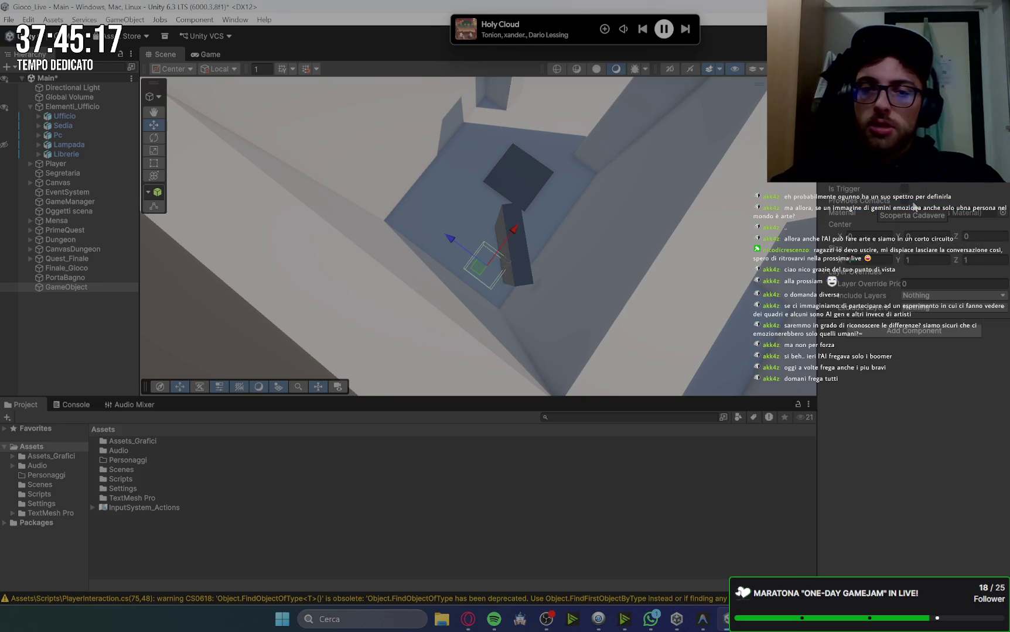
pyautogui.moveTo(516, 229); pyautogui.dragTo(510, 236)
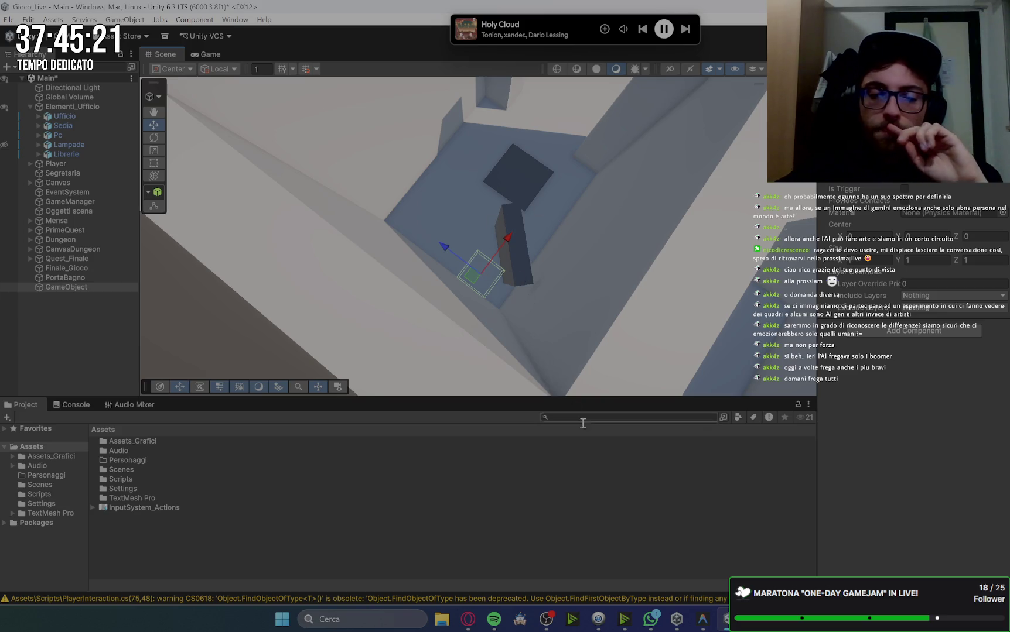
pyautogui.click(472, 622)
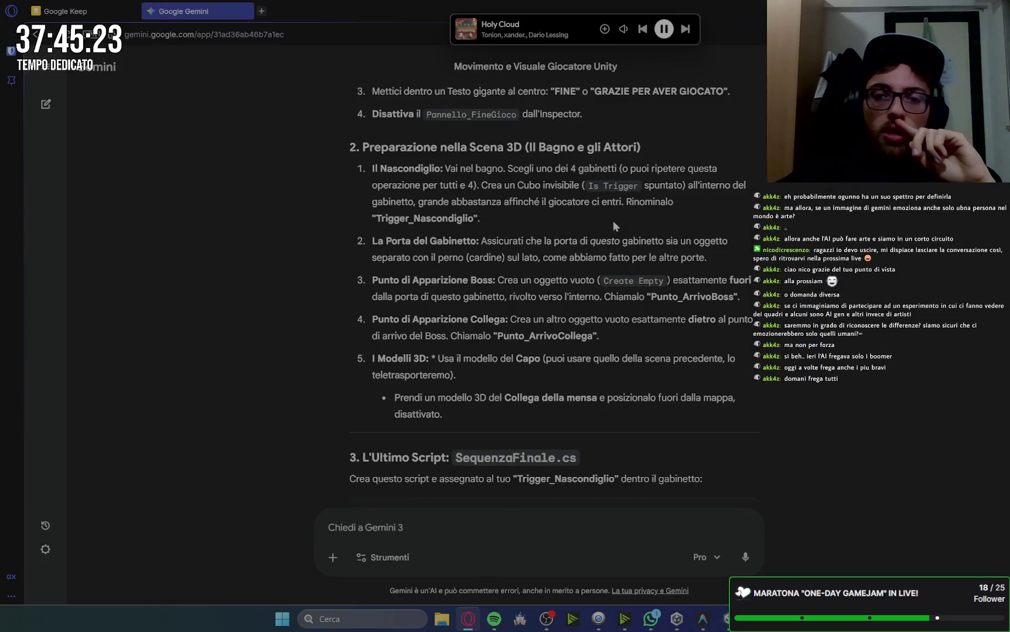
pyautogui.click(721, 621)
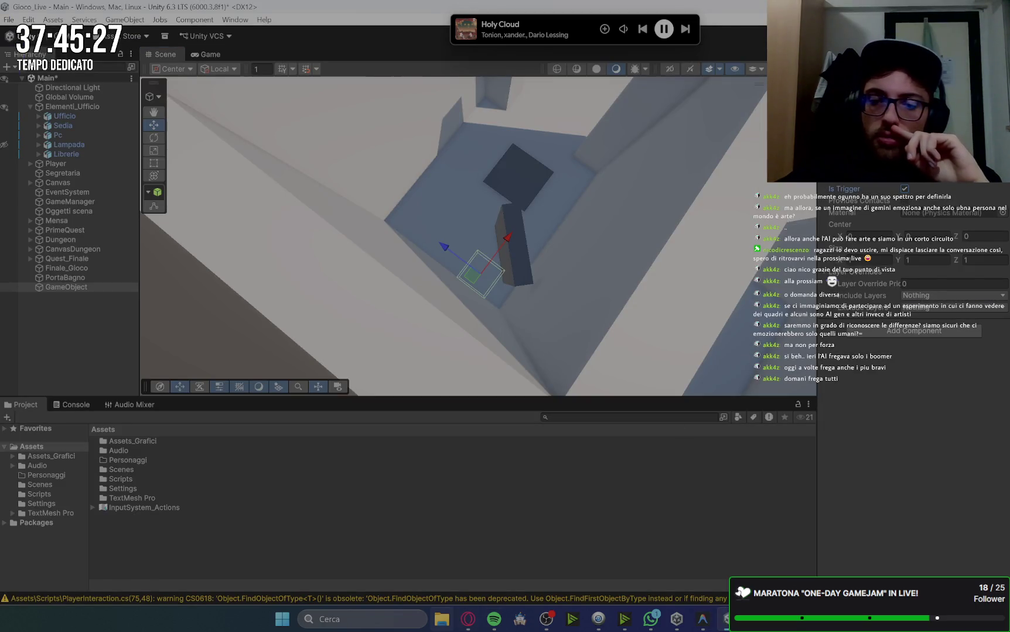
pyautogui.click(468, 619)
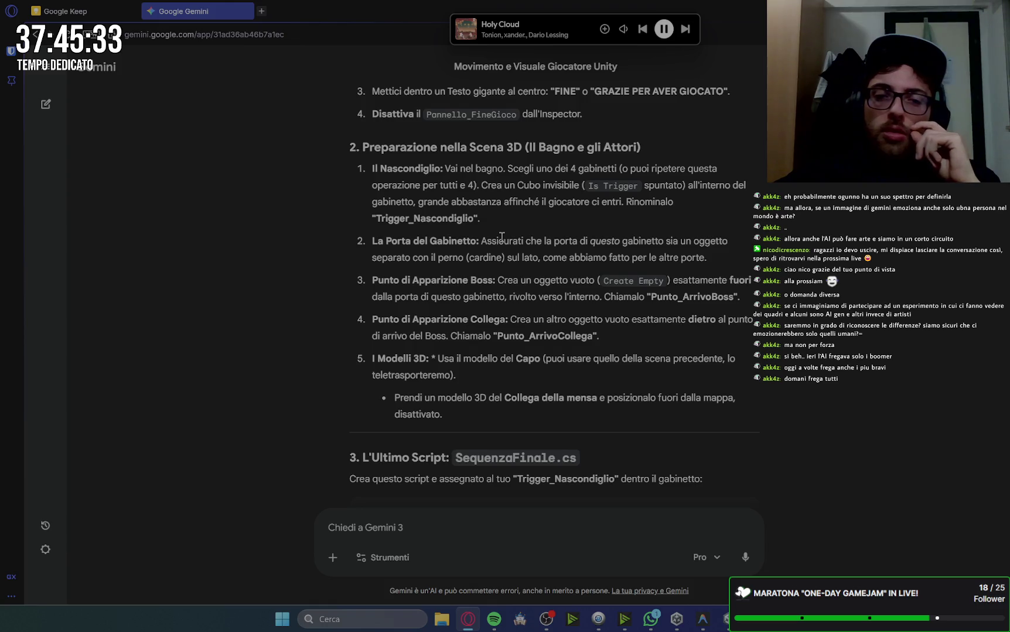
pyautogui.click(725, 619)
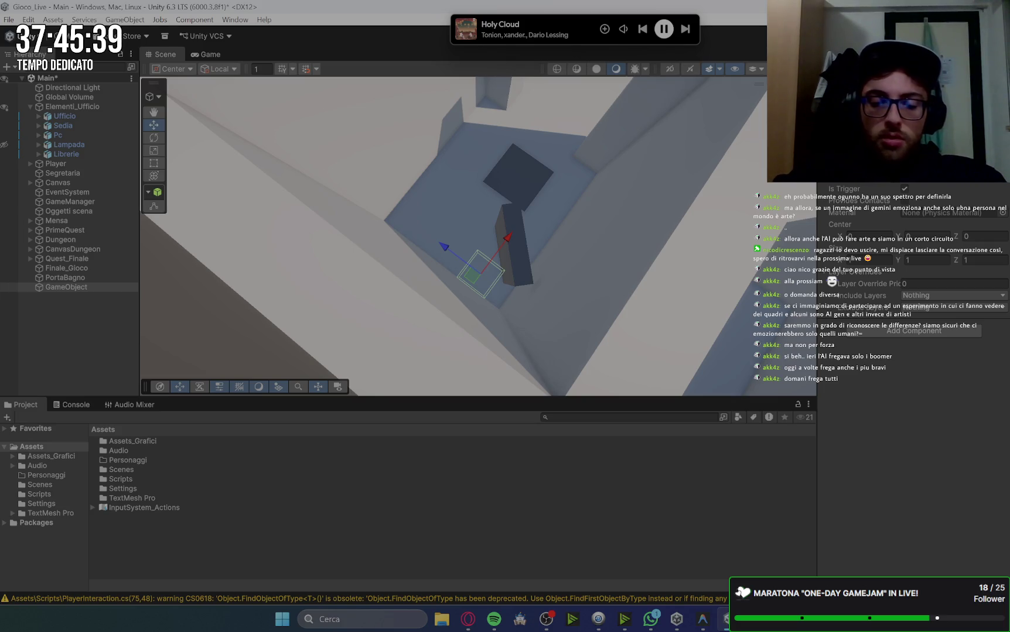
# Rename the empty object to Trigger_Bagno
pyautogui.write('Trigger_Bagno')
pyautogui.press('Return')
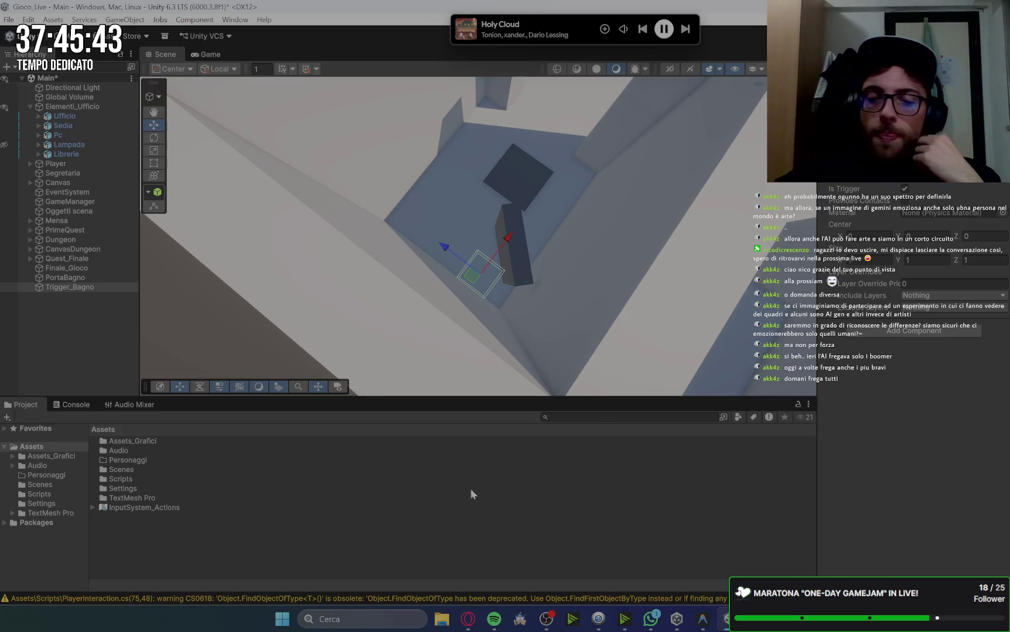
pyautogui.click(468, 619)
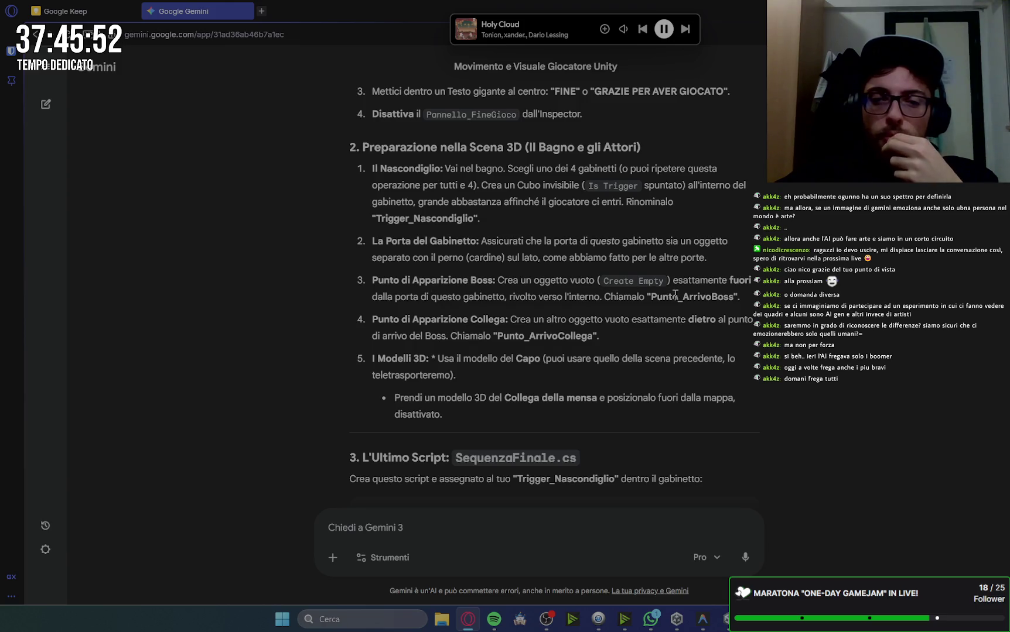
pyautogui.click(727, 617)
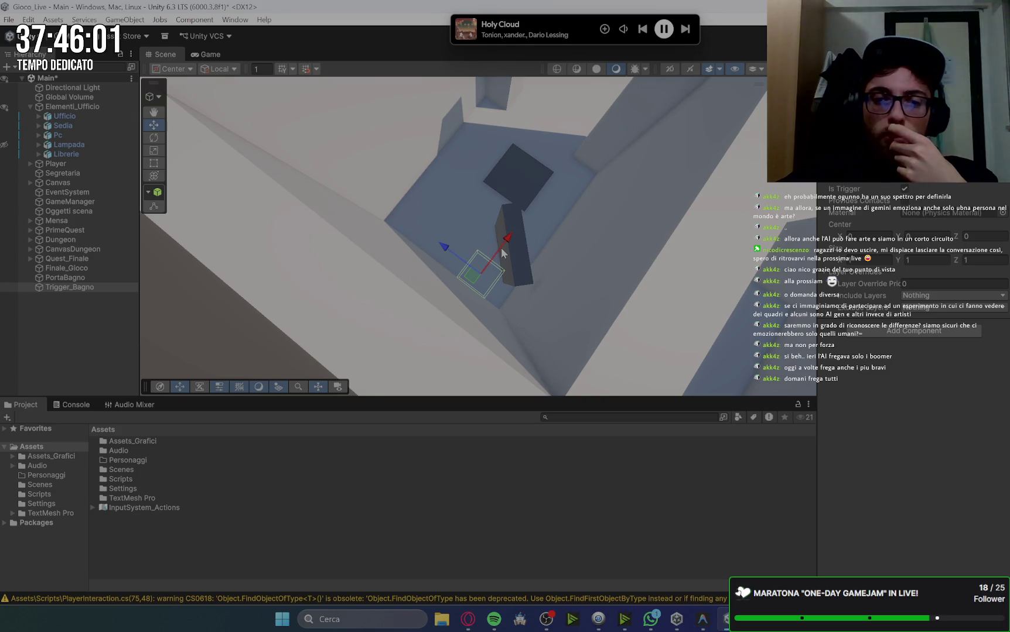
pyautogui.click(514, 264)
# Raise and shift the PortaBagno slab across the stall, undoing two changes
pyautogui.moveTo(503, 215); pyautogui.dragTo(502, 189)
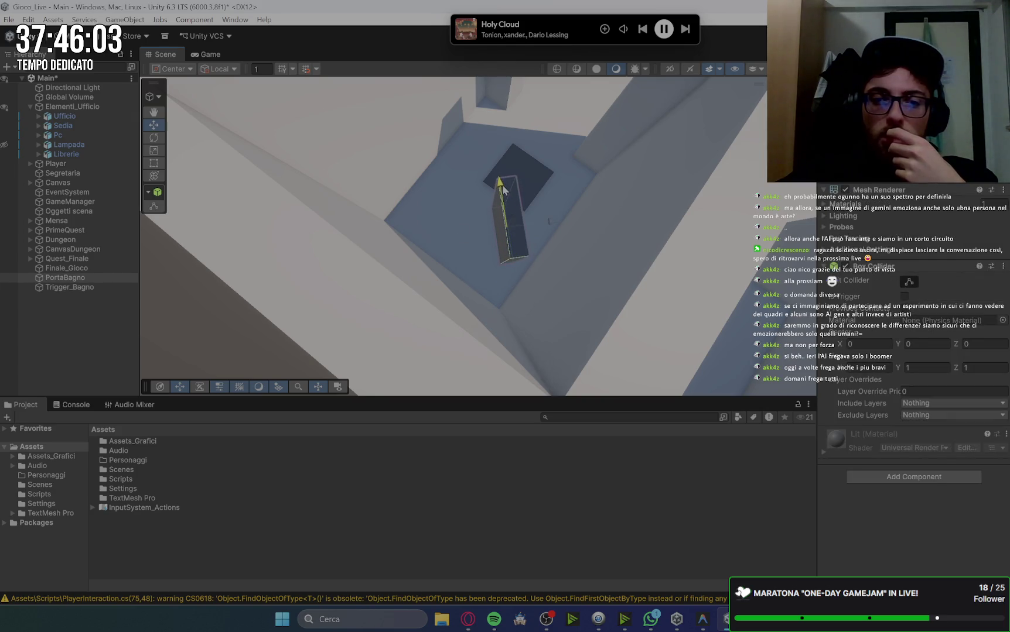
pyautogui.moveTo(548, 220); pyautogui.dragTo(560, 230)
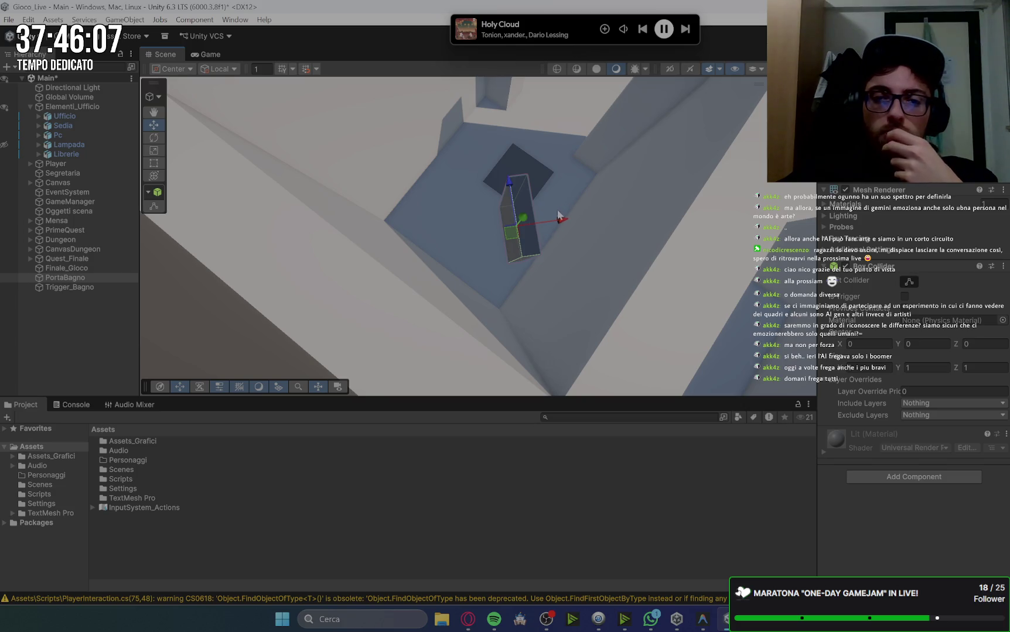
pyautogui.moveTo(555, 217); pyautogui.dragTo(562, 221)
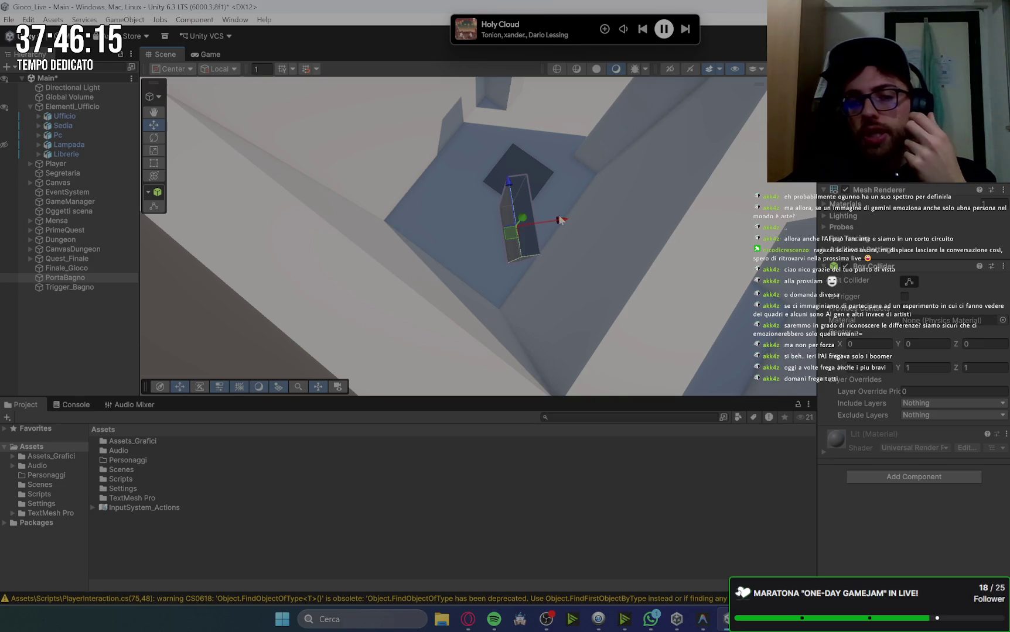
pyautogui.hotkey('ctrl', 'z')
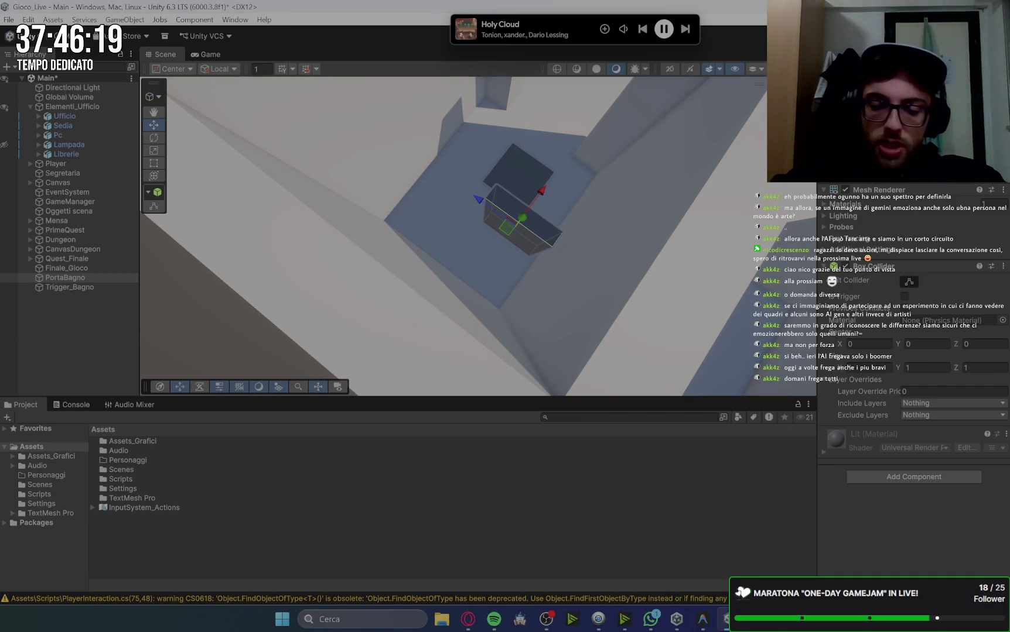
pyautogui.hotkey('ctrl', 'z')
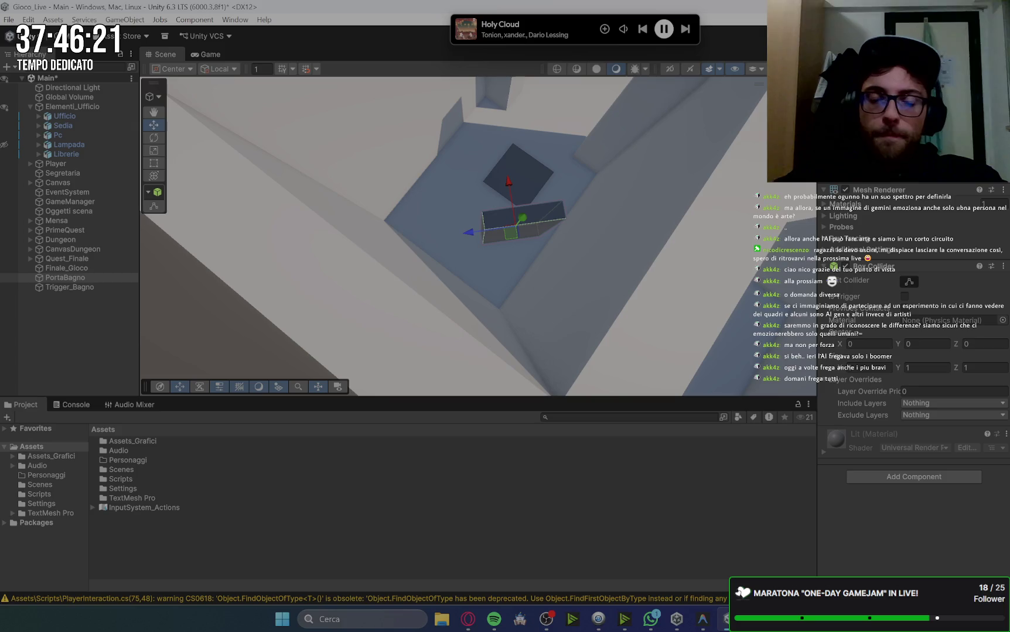
pyautogui.moveTo(511, 232)
pyautogui.mouseDown()
pyautogui.moveTo(467, 216)
pyautogui.moveTo(480, 195)
pyautogui.mouseUp()
# Turn PortaBagno a quarter turn, slide it into place, and deselect it
pyautogui.click(113, 286)
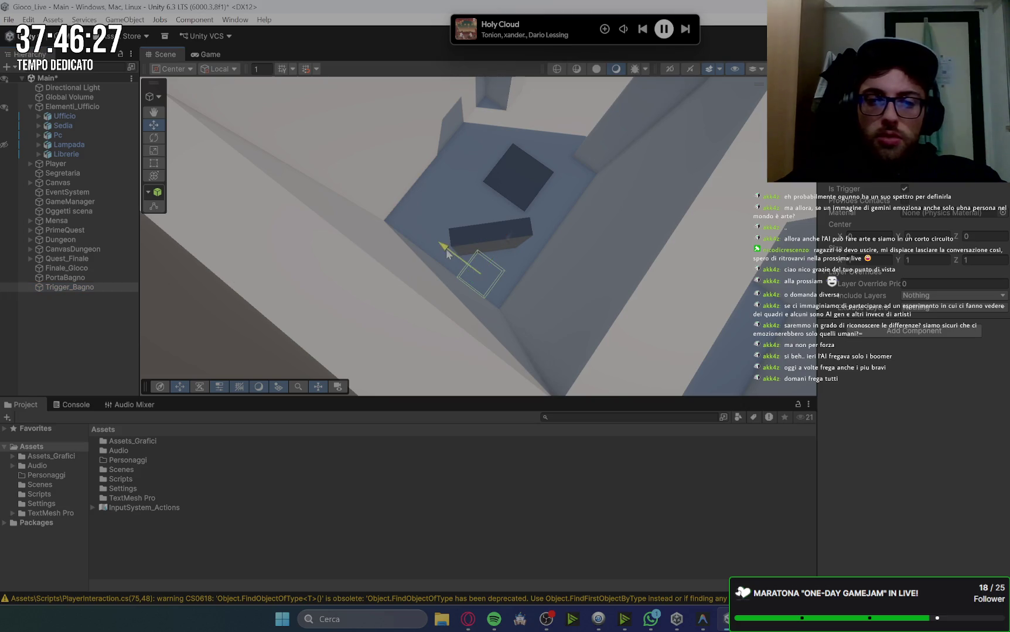
pyautogui.click(495, 243)
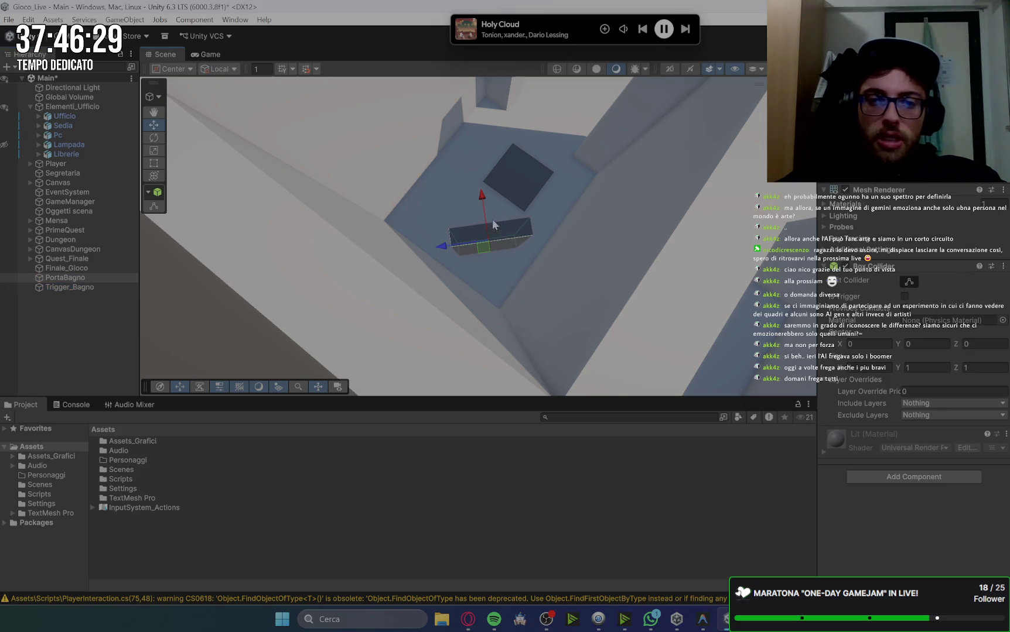
pyautogui.moveTo(482, 200); pyautogui.dragTo(461, 261)
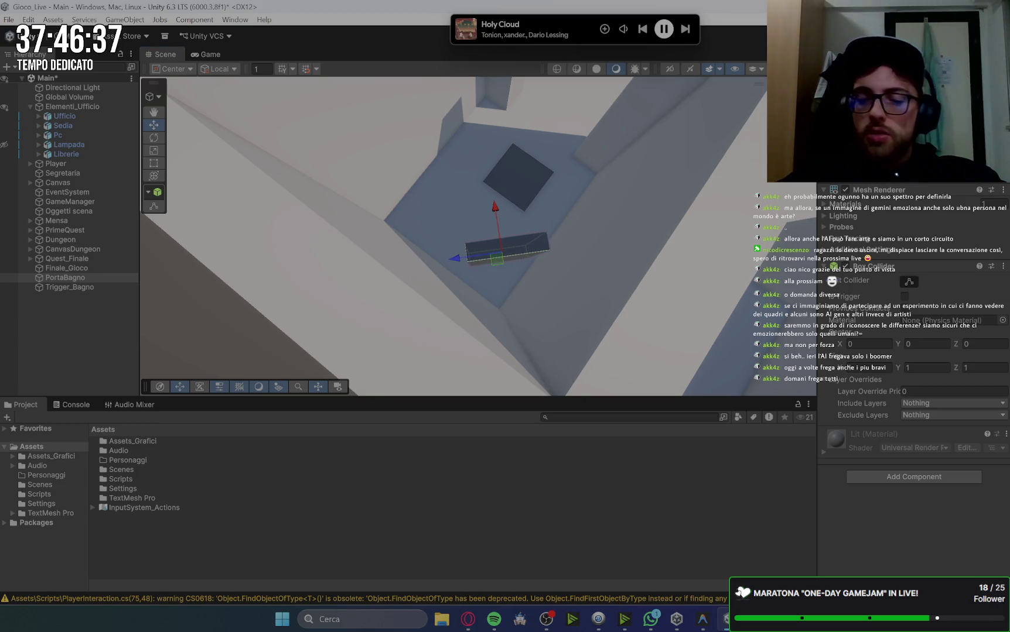
pyautogui.press('Return')
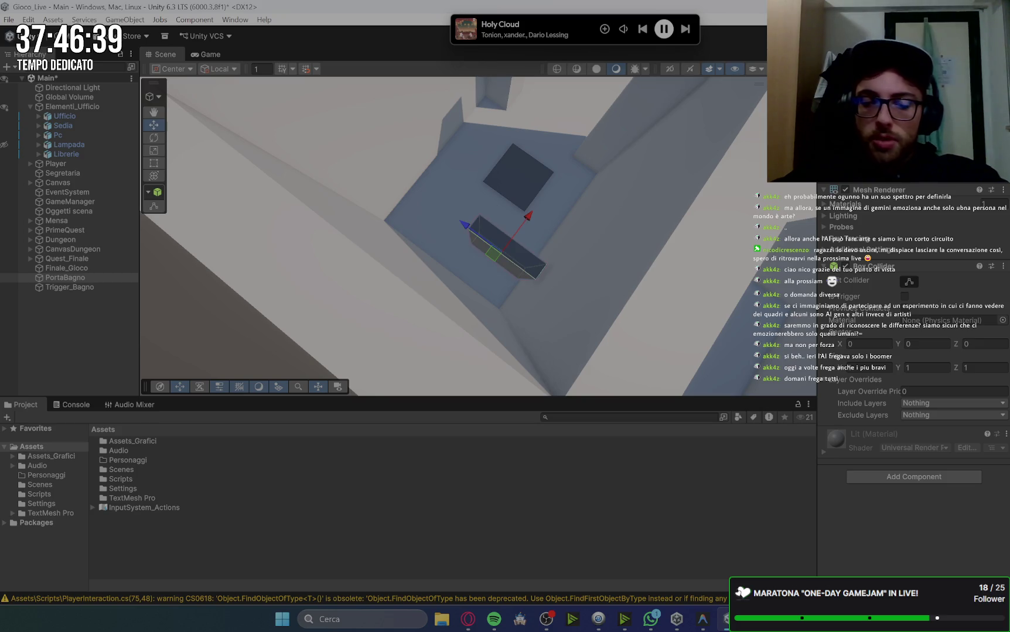
pyautogui.press('Return')
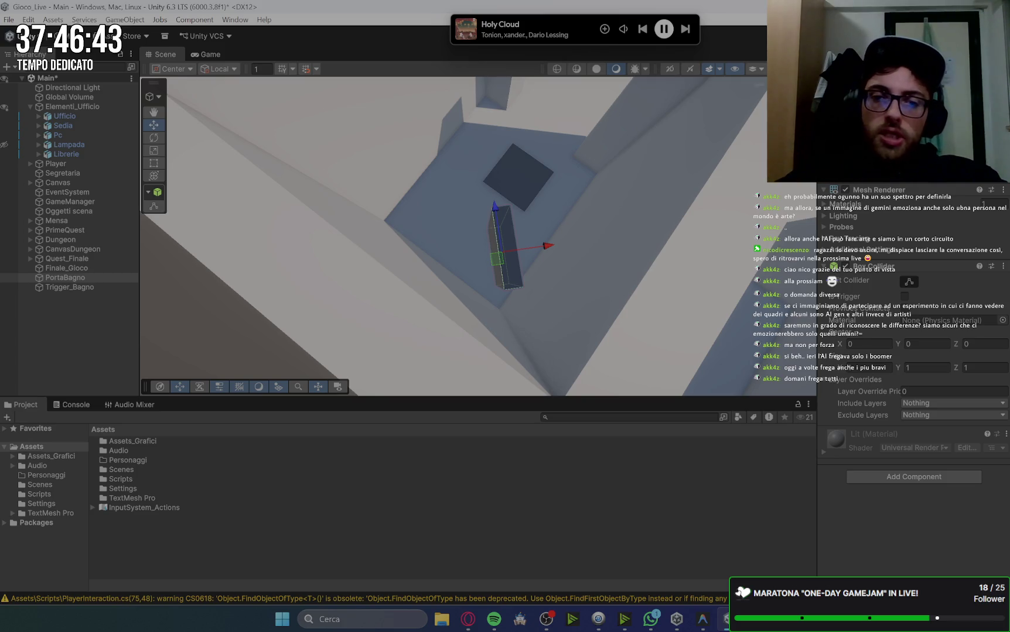
pyautogui.moveTo(553, 243); pyautogui.dragTo(563, 251)
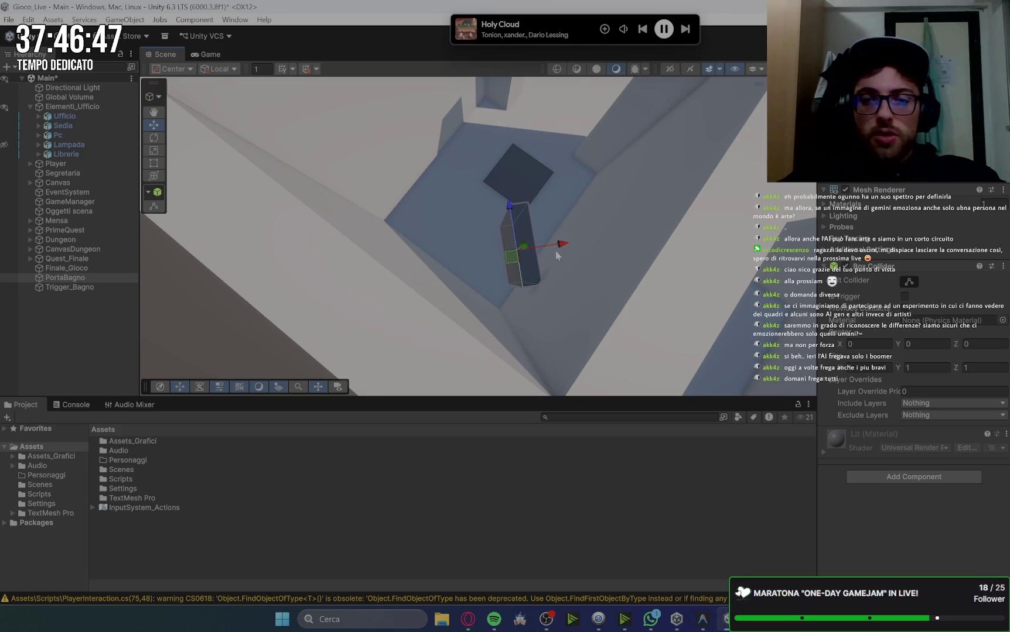
pyautogui.click(469, 224)
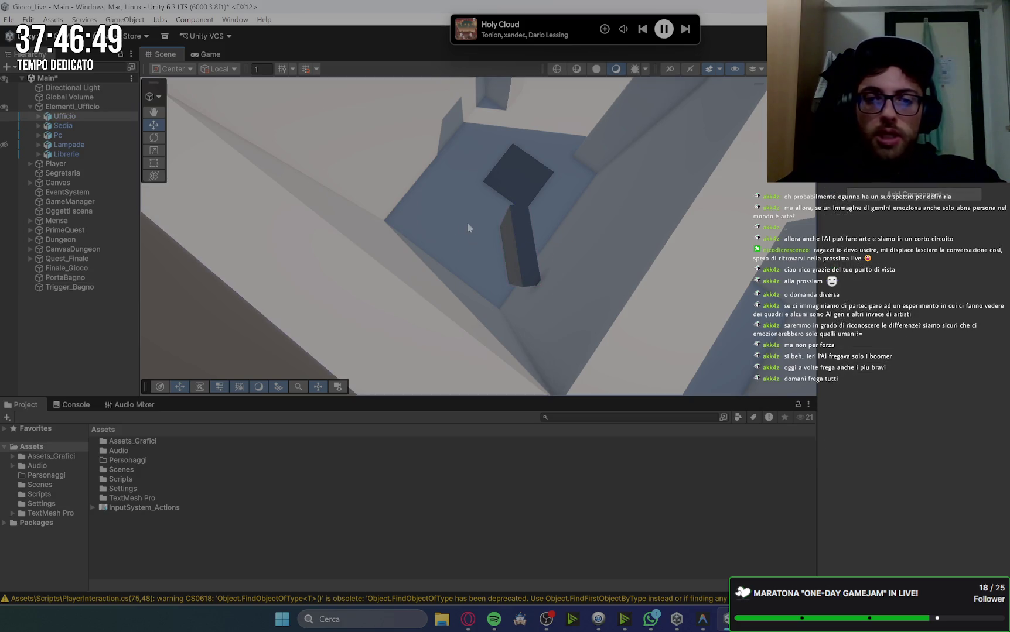
# Create an empty object named Pos_Capo and slide it along X beside the stall
pyautogui.rightClick(78, 305)
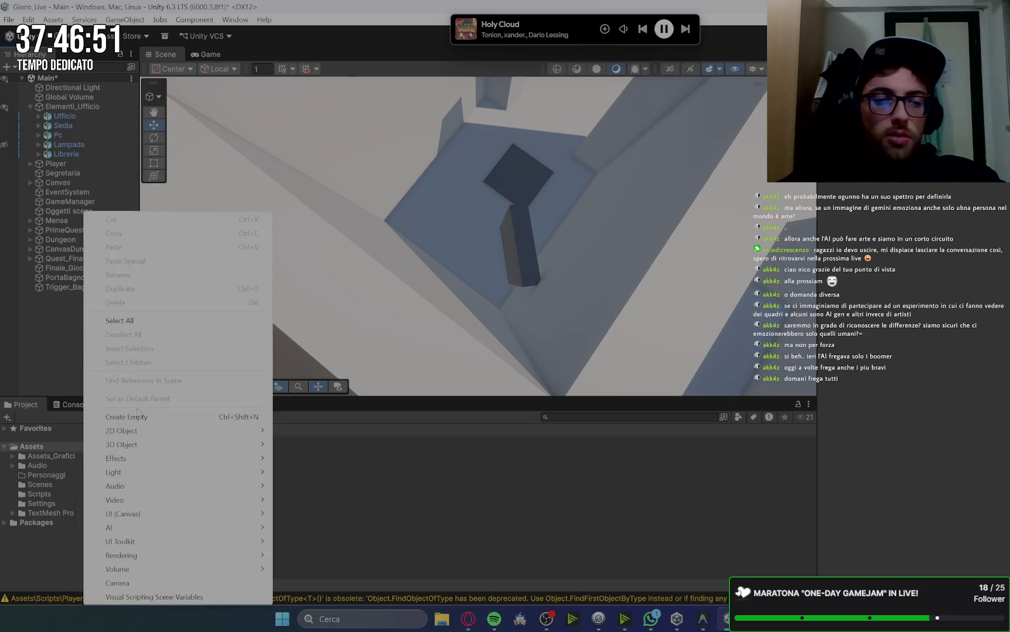
pyautogui.click(141, 419)
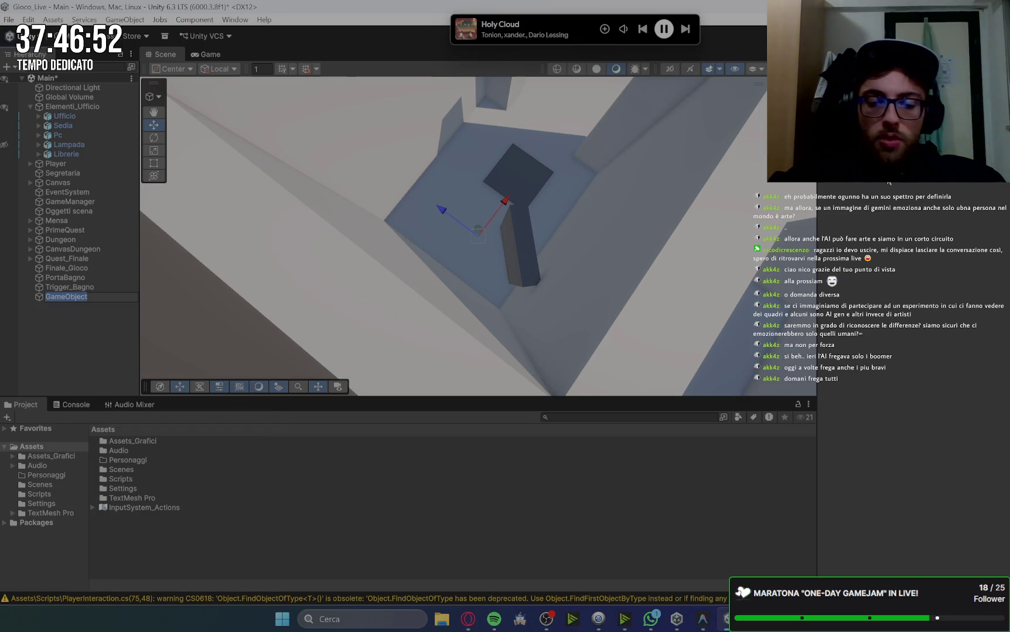
pyautogui.write('Pos_Capo')
pyautogui.press('Return')
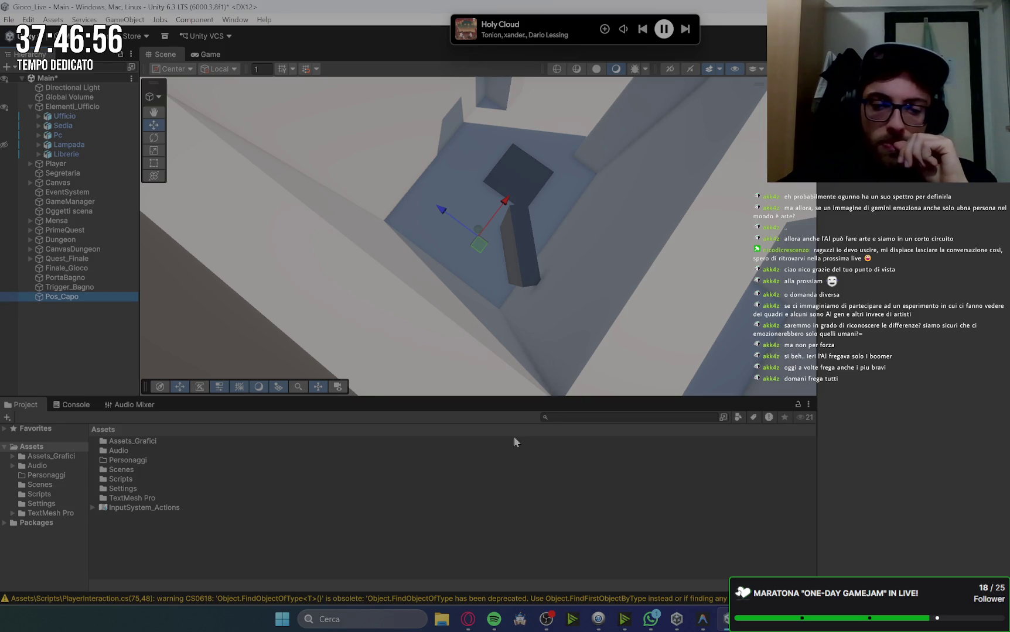
pyautogui.click(464, 622)
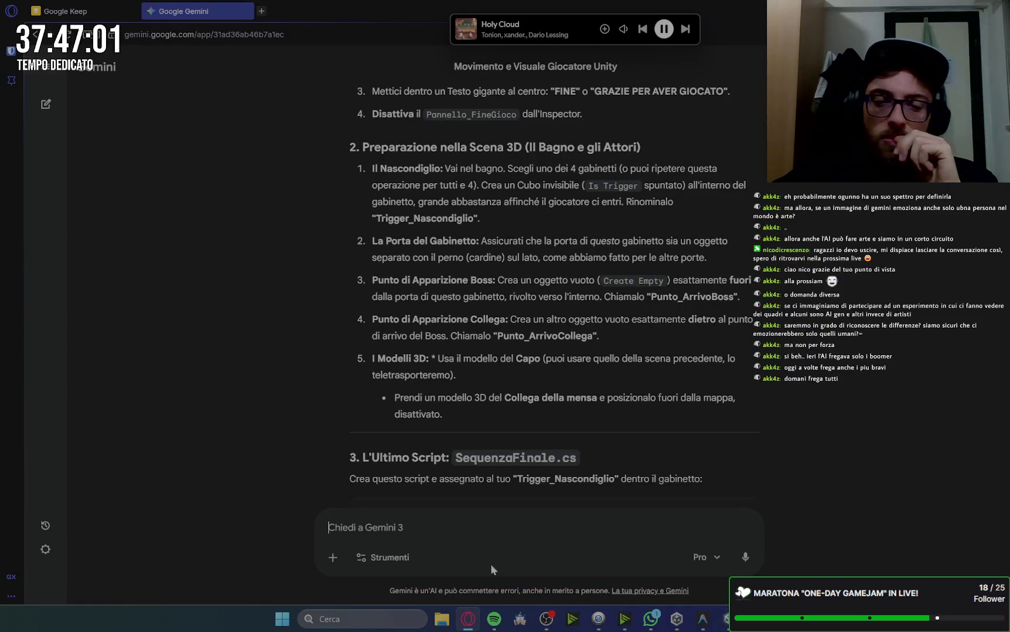
pyautogui.click(460, 623)
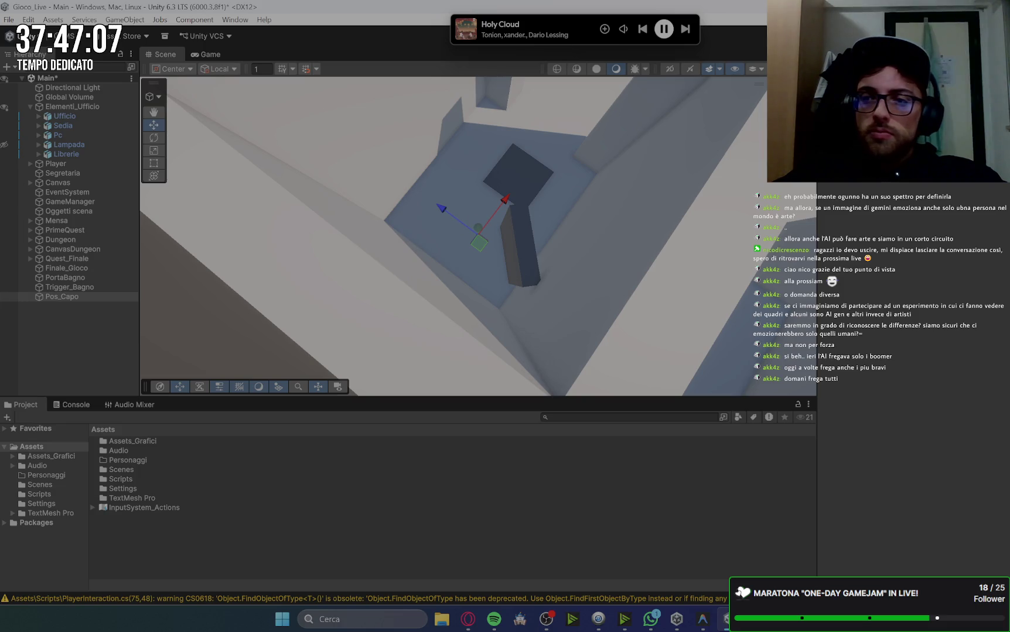
pyautogui.moveTo(504, 202)
pyautogui.mouseDown()
pyautogui.moveTo(495, 217)
pyautogui.moveTo(500, 210)
pyautogui.moveTo(436, 220)
pyautogui.mouseUp()
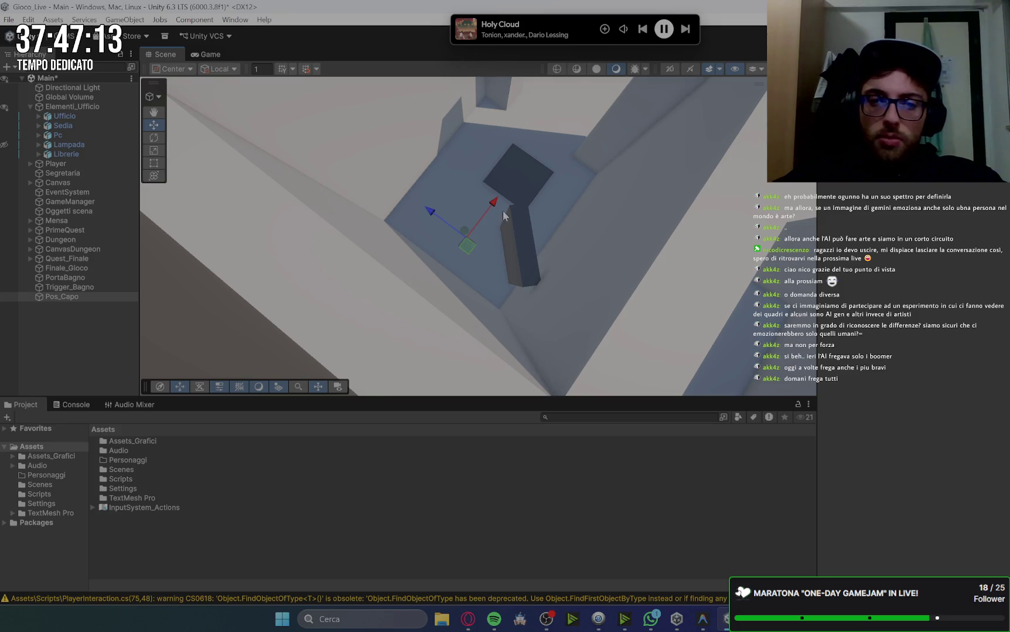
pyautogui.click(468, 622)
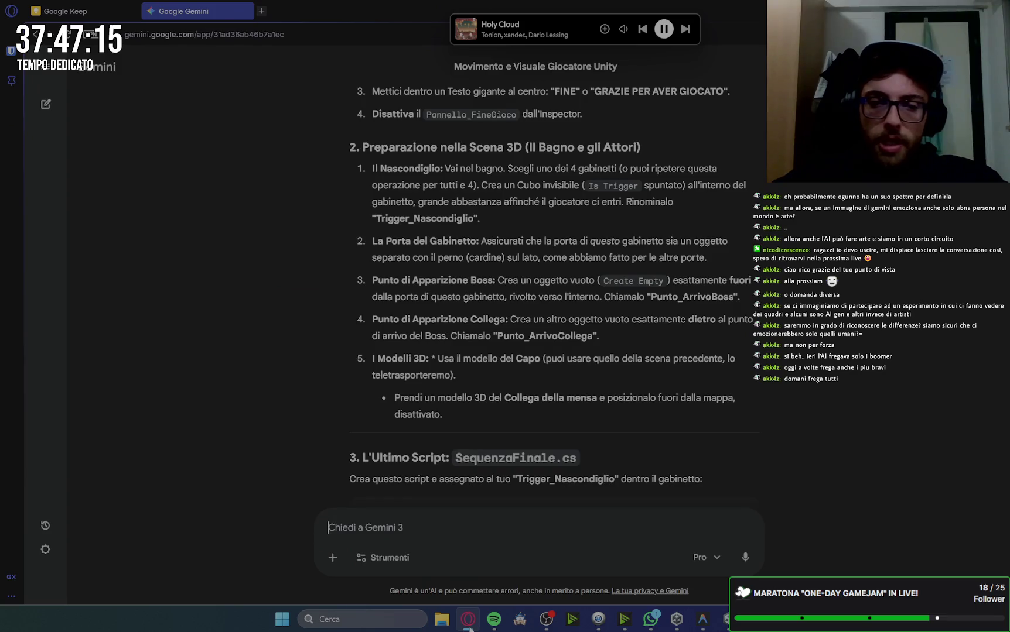
pyautogui.click(468, 626)
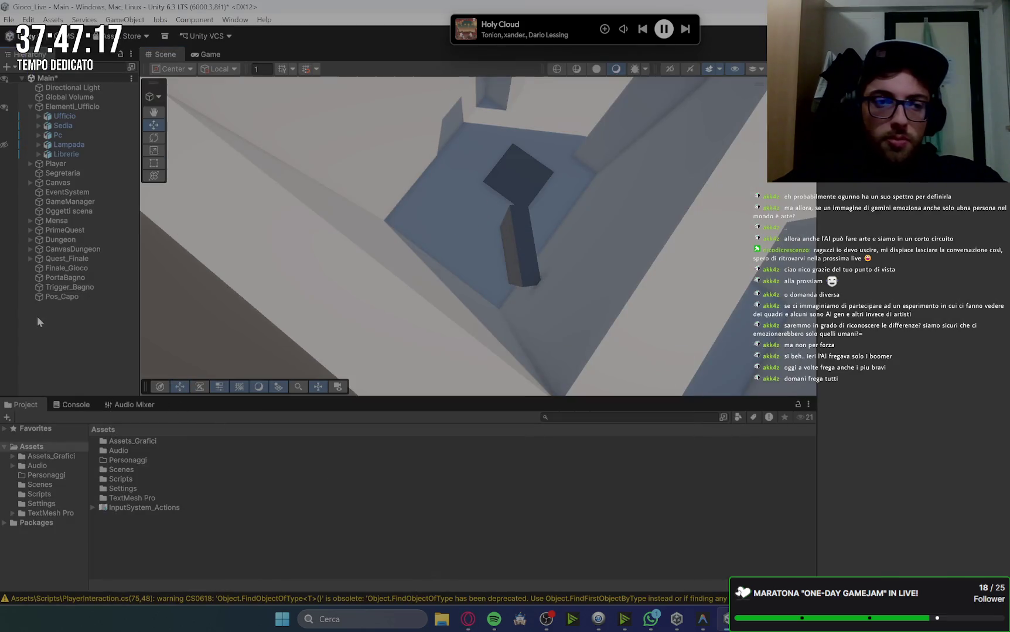
# Create a second empty object named Pos_Collega and move it near the stall door
pyautogui.rightClick(38, 315)
pyautogui.click(106, 420)
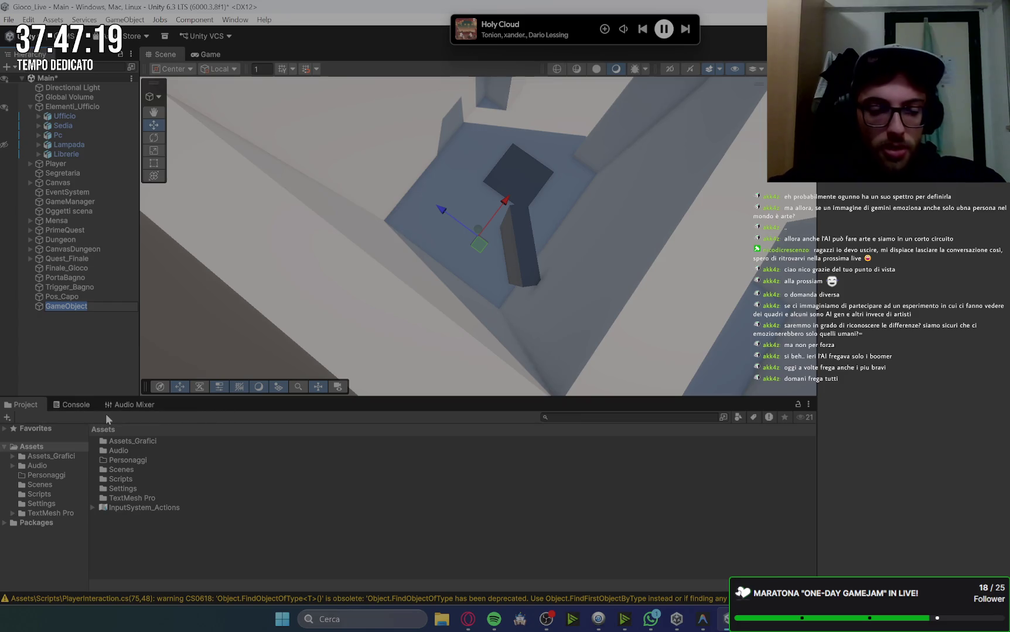
pyautogui.write('Pos_Cole')
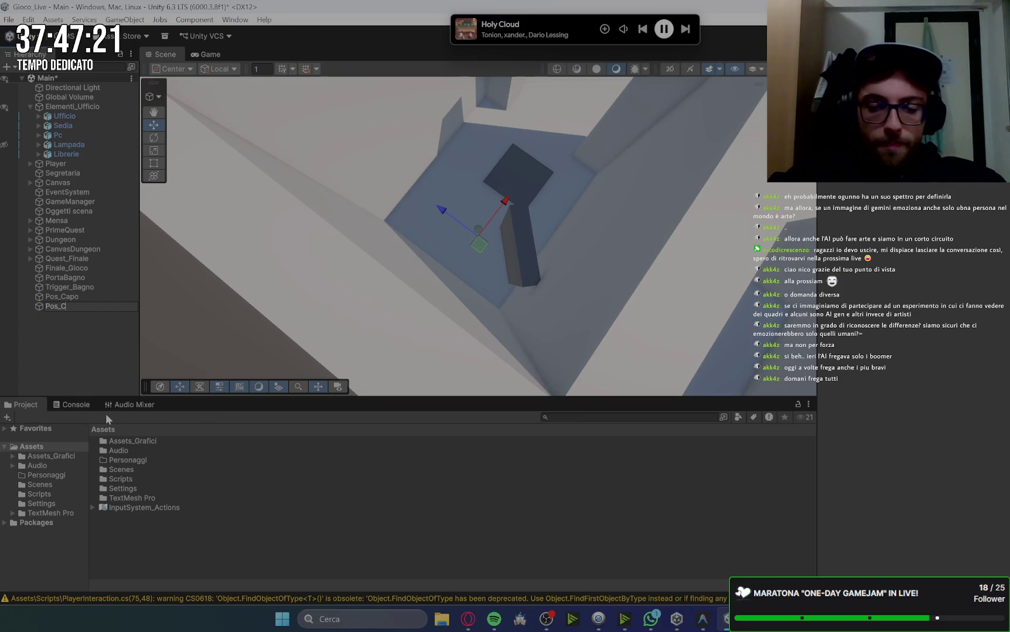
pyautogui.write('l')
pyautogui.press('BackSpace')
pyautogui.press('BackSpace')
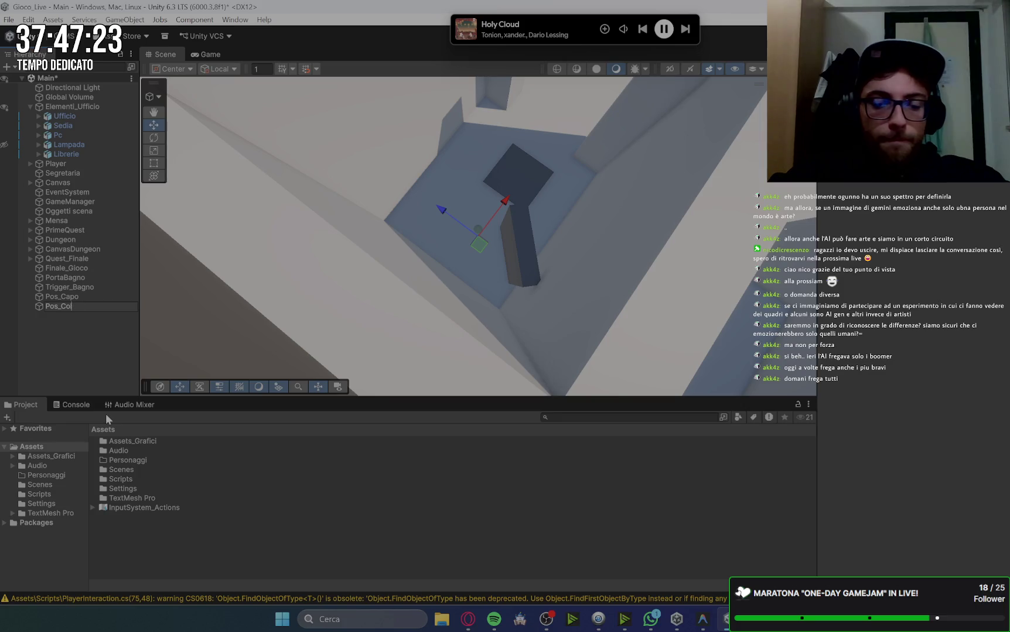
pyautogui.write('liga')
pyautogui.press('Return')
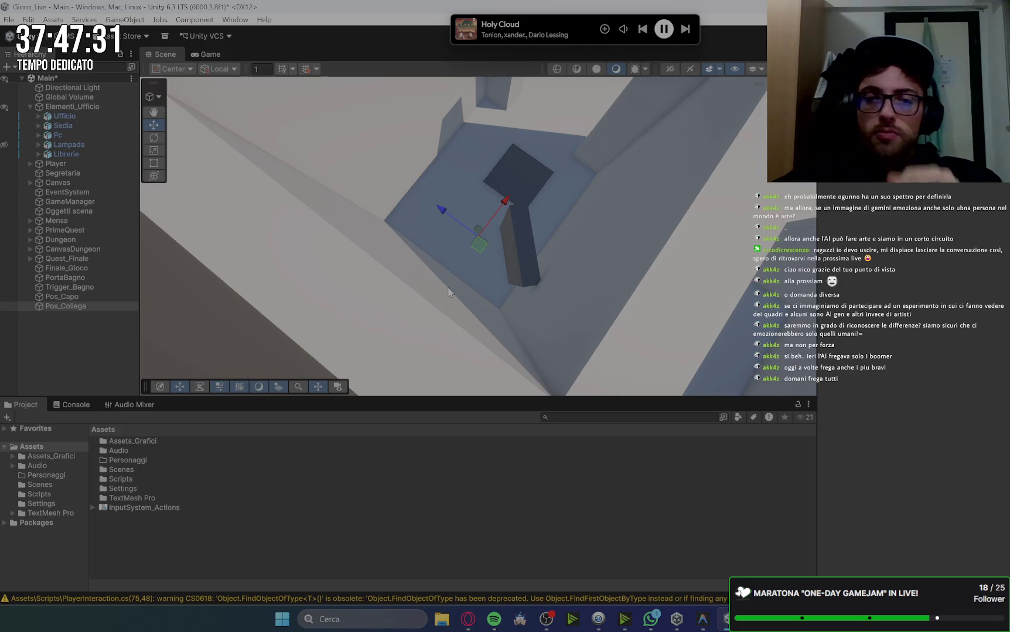
pyautogui.click(69, 297)
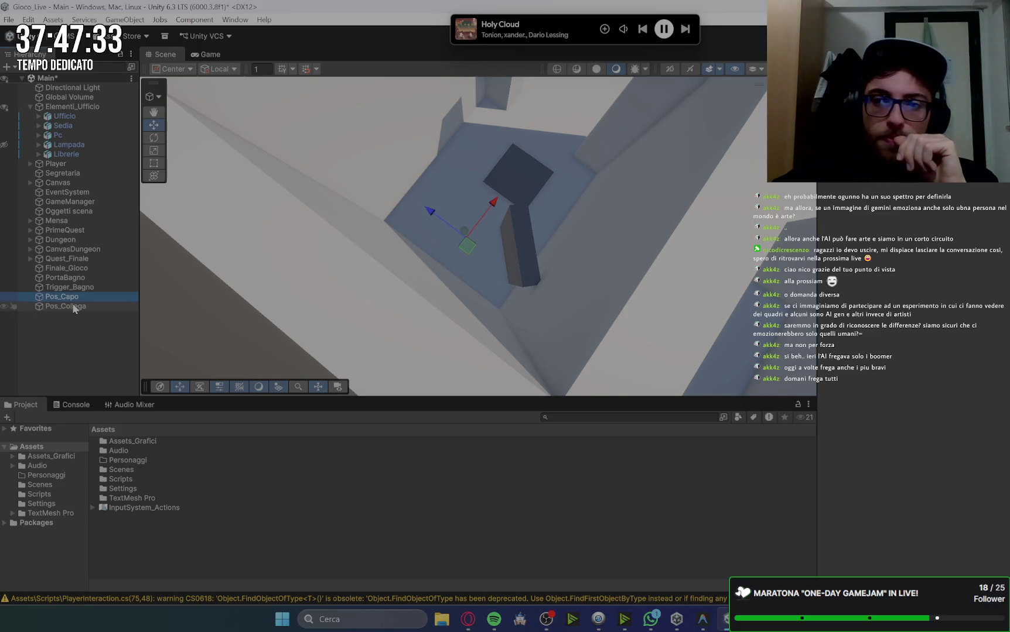
pyautogui.click(85, 307)
pyautogui.moveTo(504, 205)
pyautogui.mouseDown()
pyautogui.moveTo(488, 227)
pyautogui.moveTo(426, 230)
pyautogui.moveTo(410, 209)
pyautogui.moveTo(462, 198)
pyautogui.moveTo(492, 158)
pyautogui.moveTo(481, 172)
pyautogui.mouseUp()
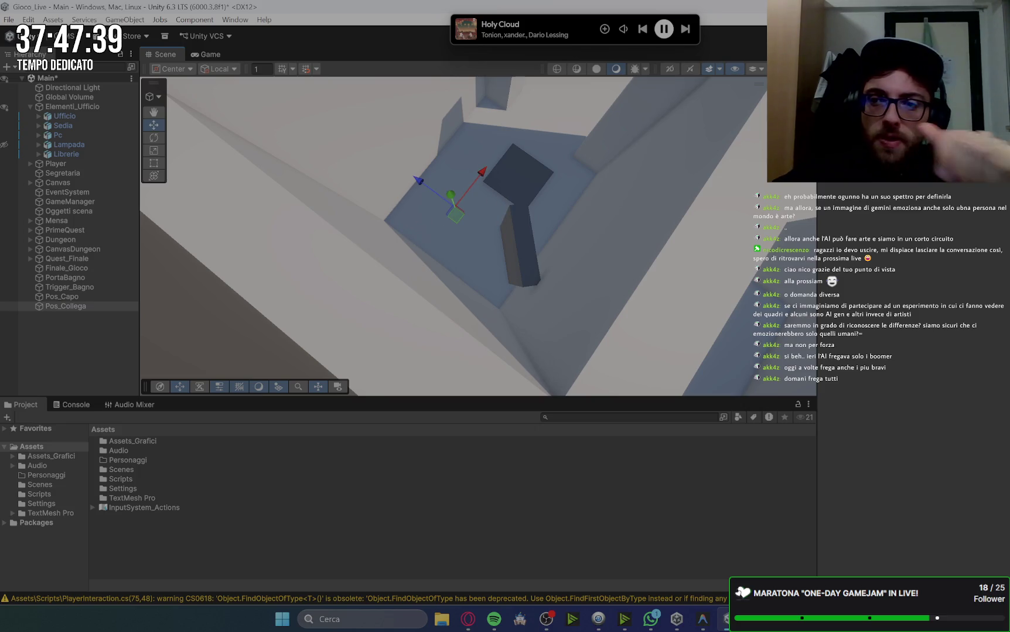
pyautogui.click(68, 297)
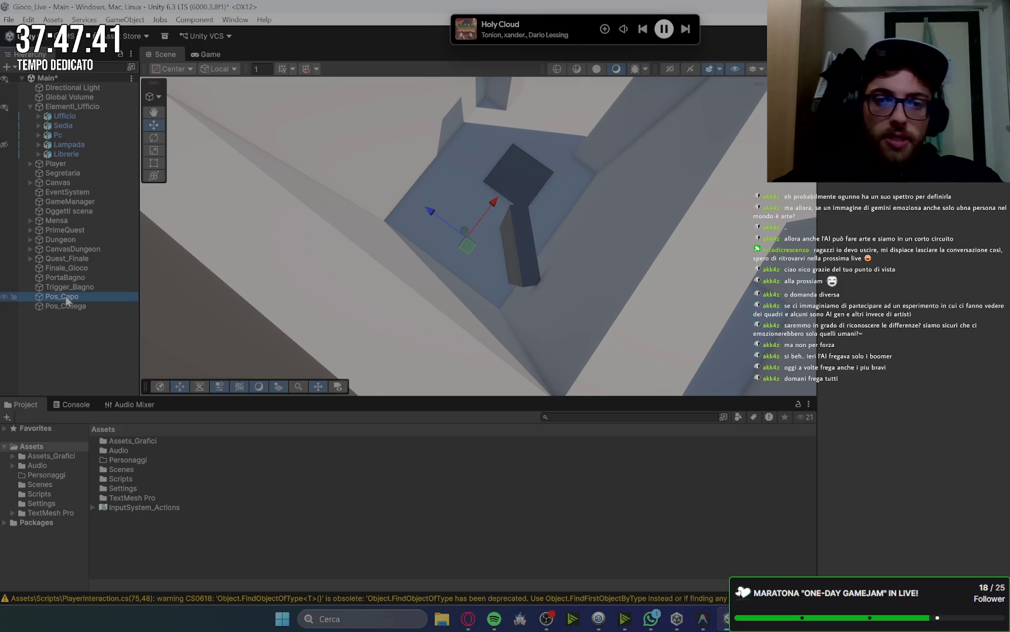
pyautogui.click(467, 619)
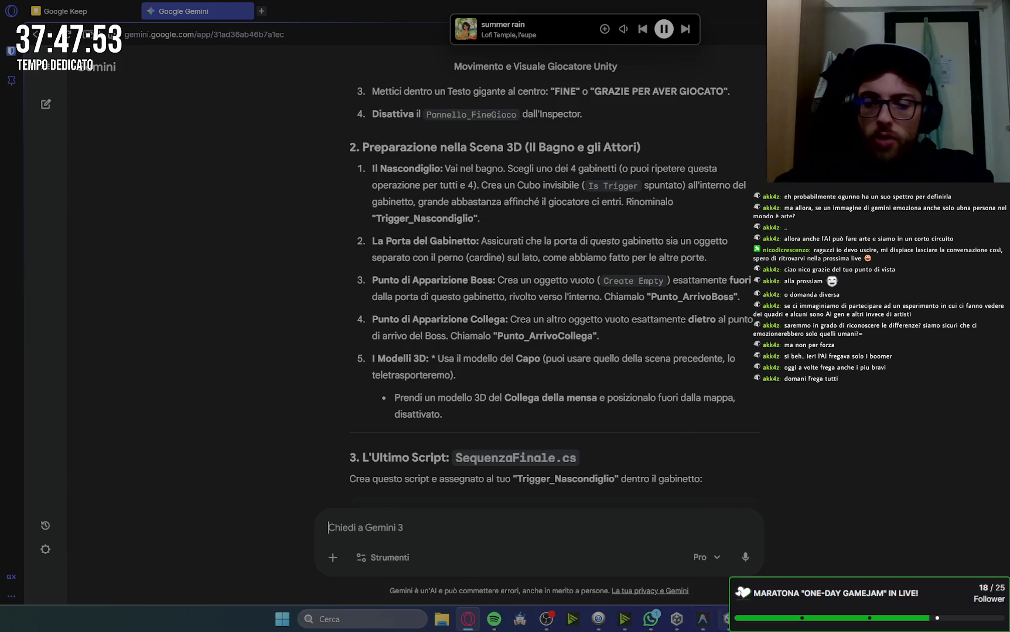
# Scroll to Gemini's SequenzaFinale.cs code block and copy the script to the clipboard
pyautogui.moveTo(729, 620)
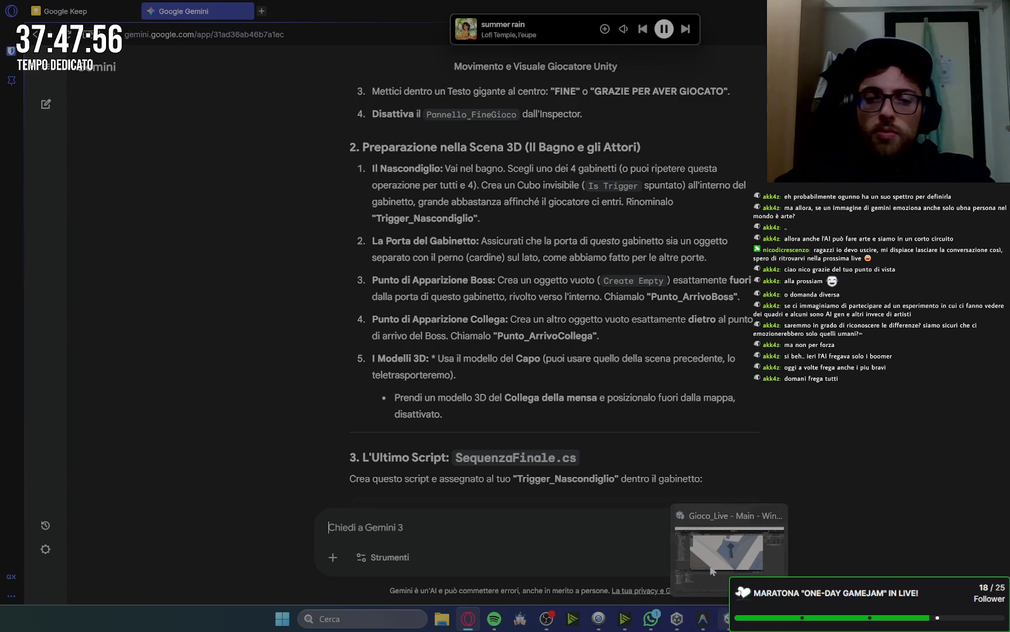
pyautogui.scroll(-3, 819, 345)
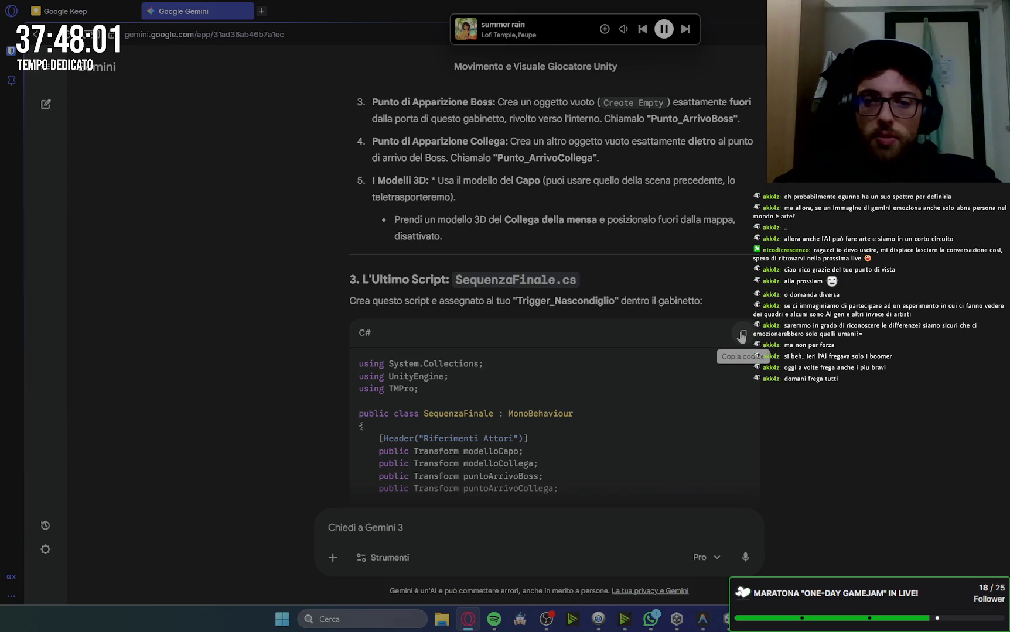
pyautogui.click(741, 337)
pyautogui.hotkey('alt', 'Tab')
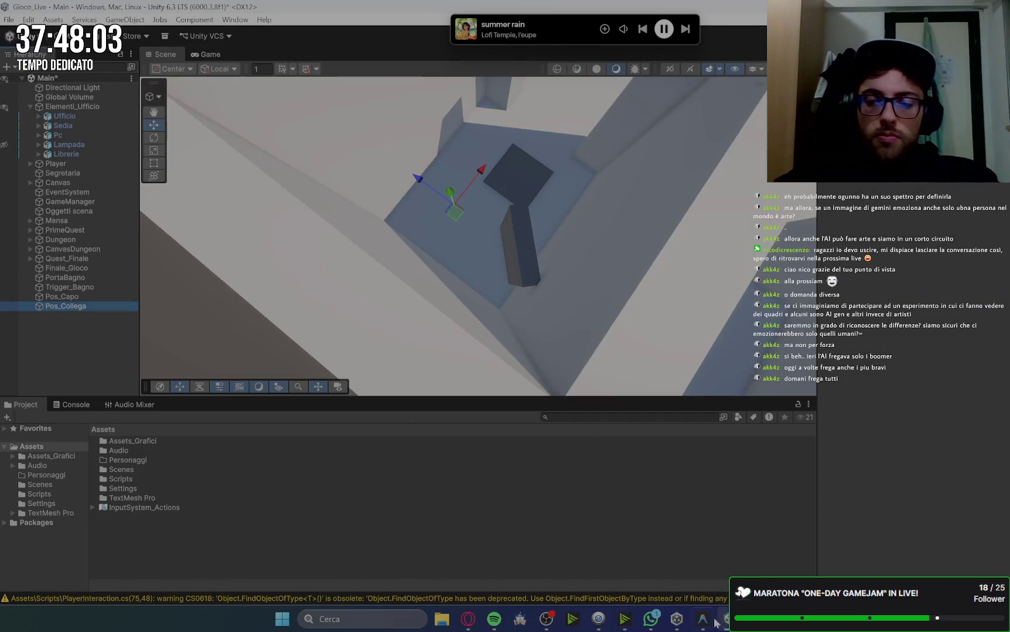
pyautogui.click(702, 620)
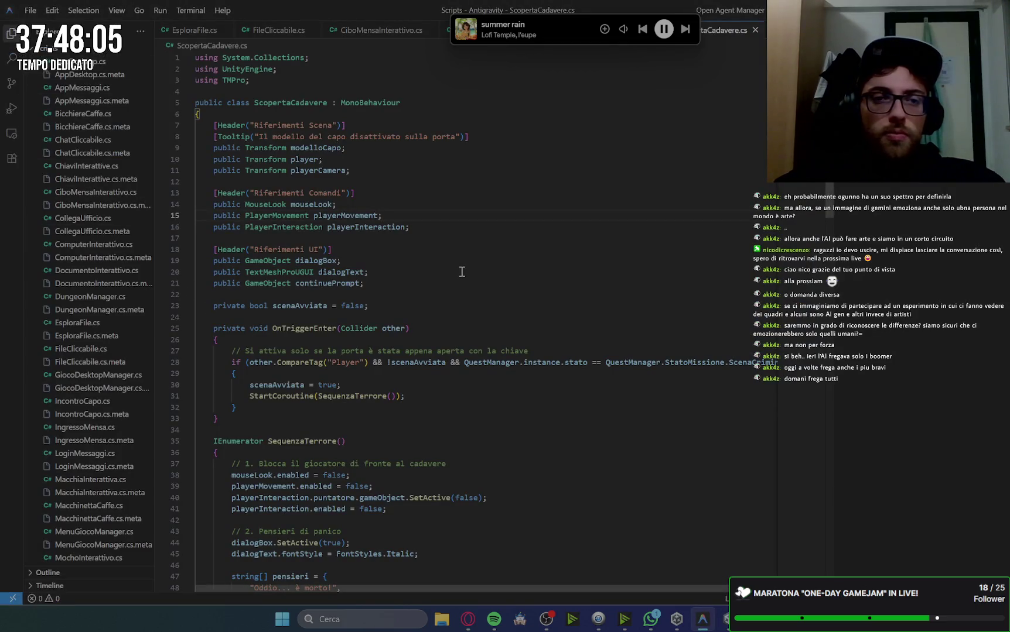
# Create SequenzaFinale.cs in Antigravity, paste the cutscene code, and bring Unity back to compile
pyautogui.scroll(1, 112, 98)
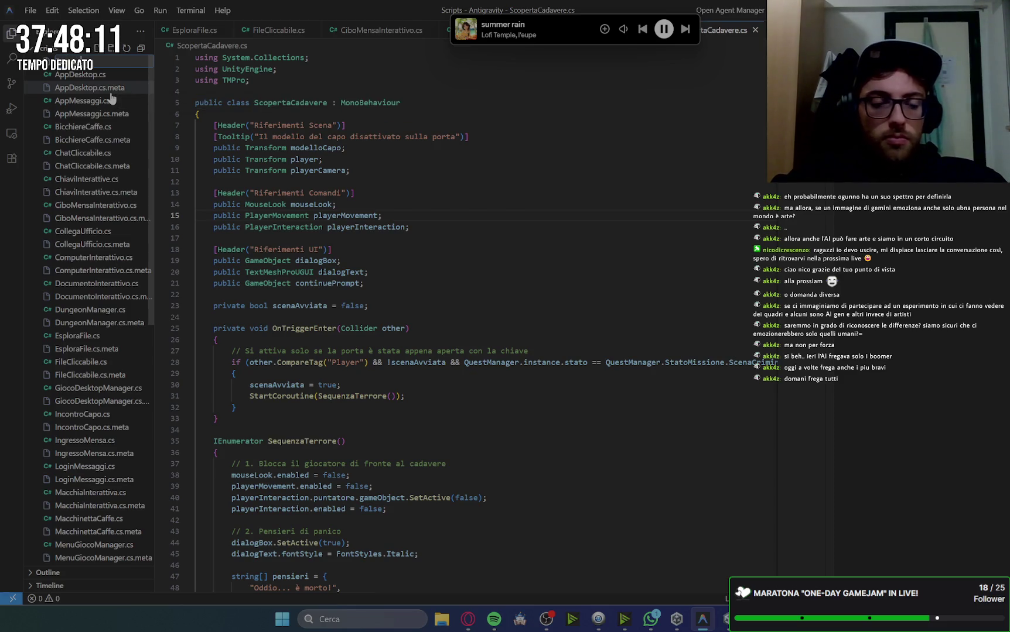
pyautogui.write('e.cs')
pyautogui.press('Return')
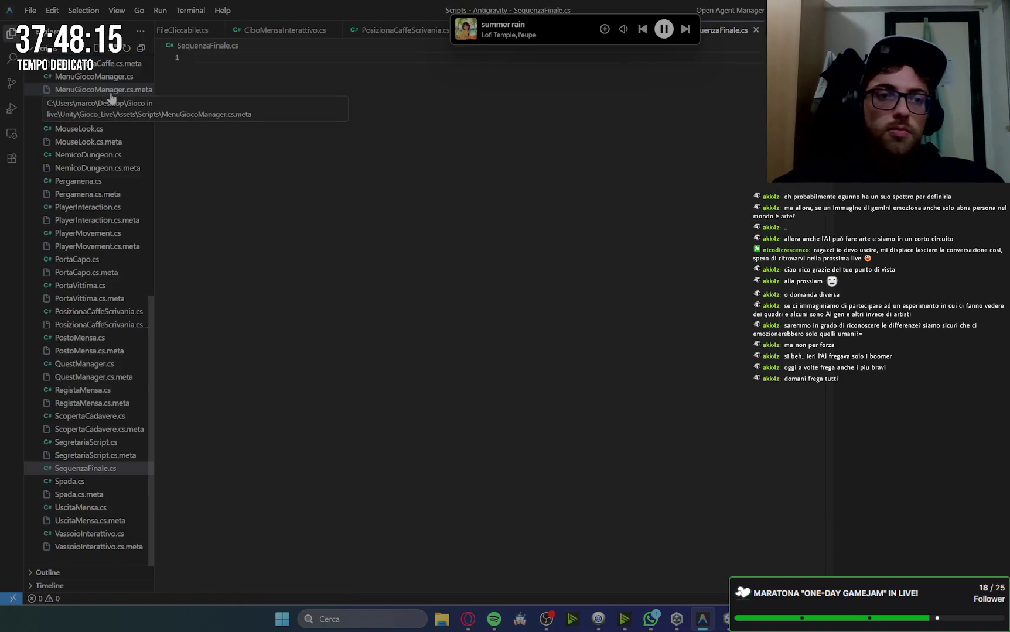
pyautogui.hotkey('ctrl', 'v')
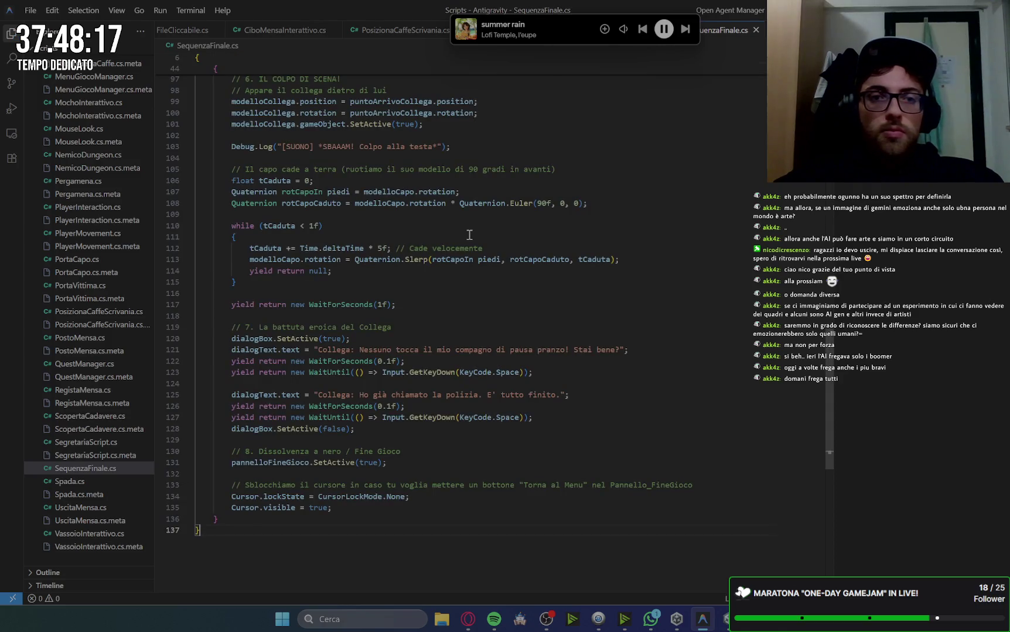
pyautogui.scroll(20, 469, 235)
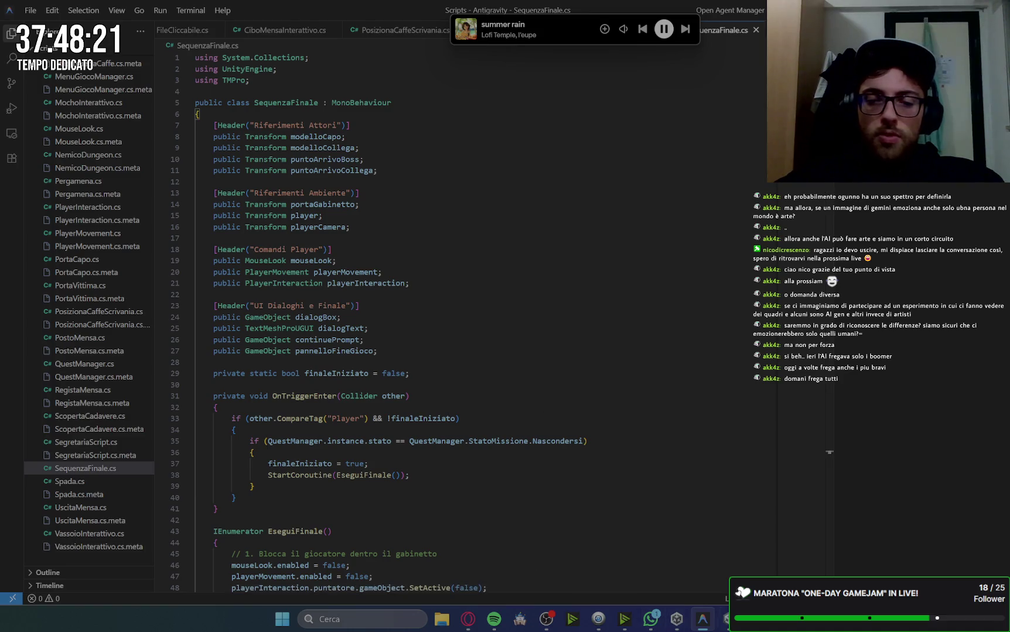
pyautogui.click(471, 620)
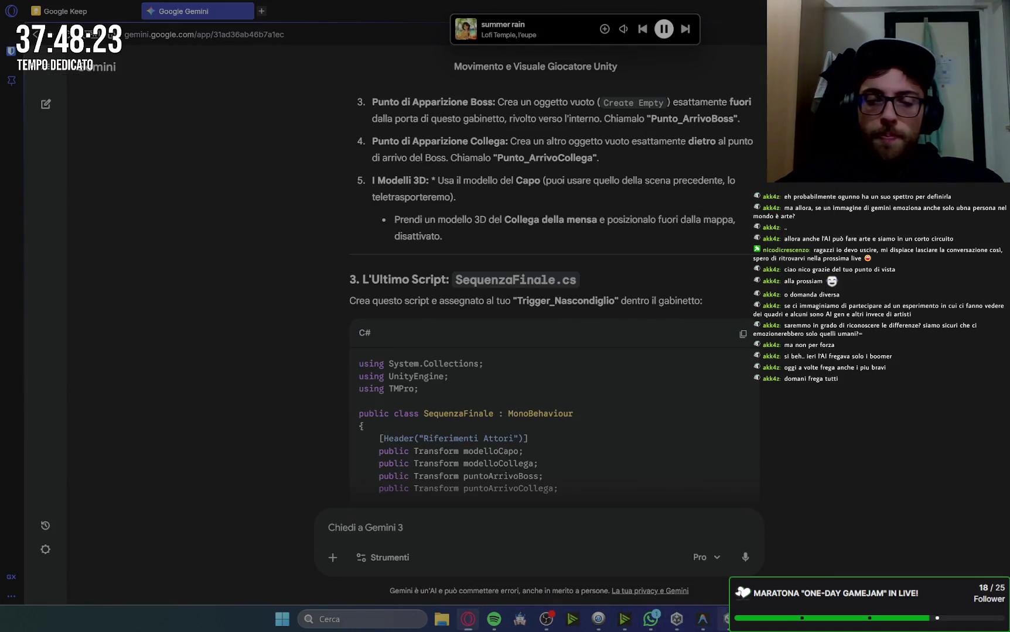
pyautogui.click(724, 620)
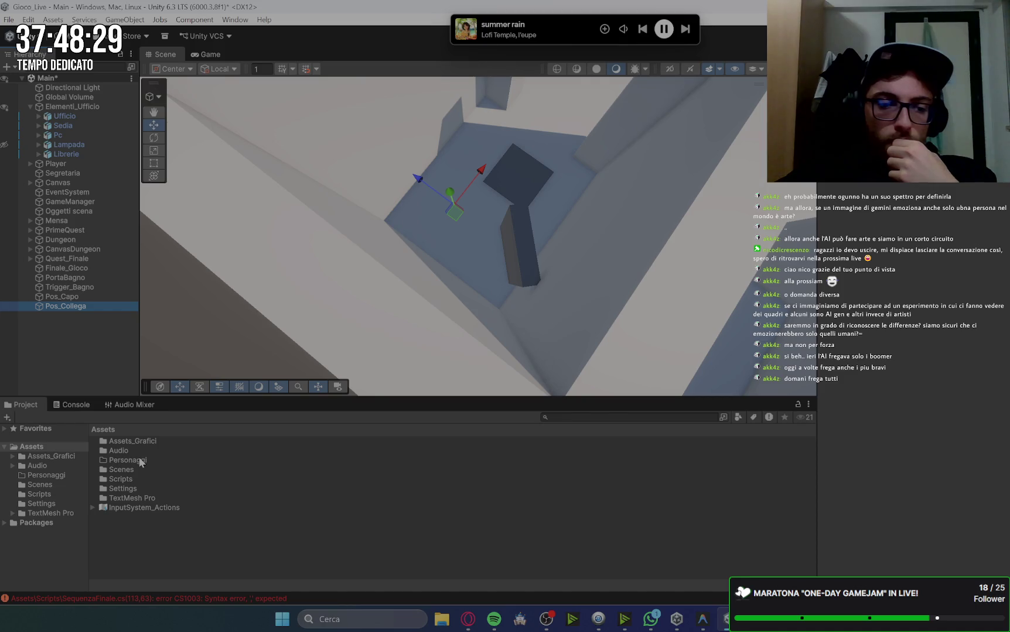
# Show the Console's SequenzaFinale.cs errors on lines 107 and 113 and review the script
pyautogui.click(78, 405)
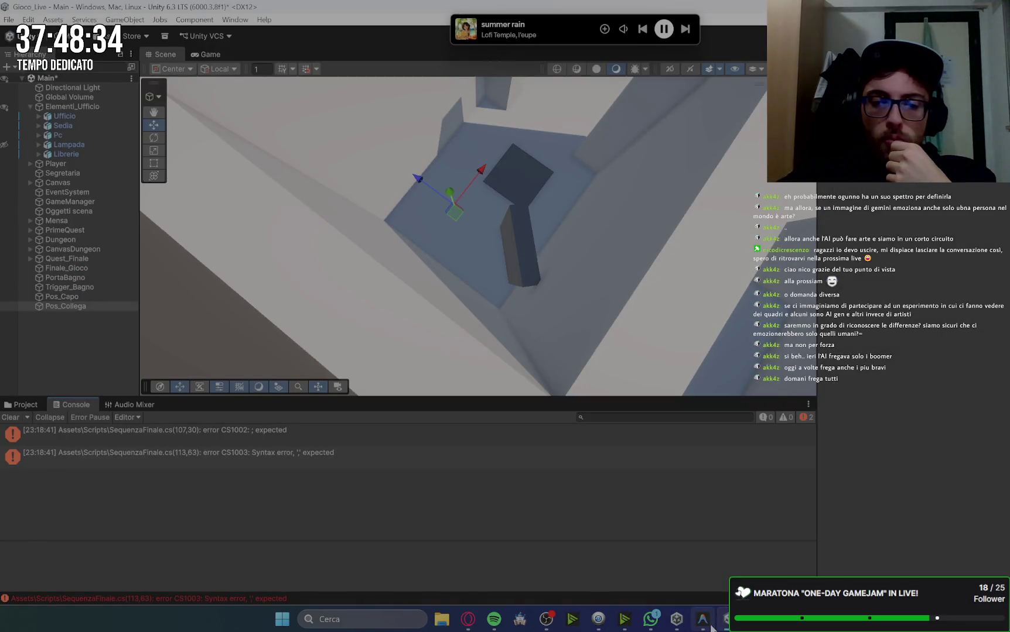
pyautogui.click(702, 619)
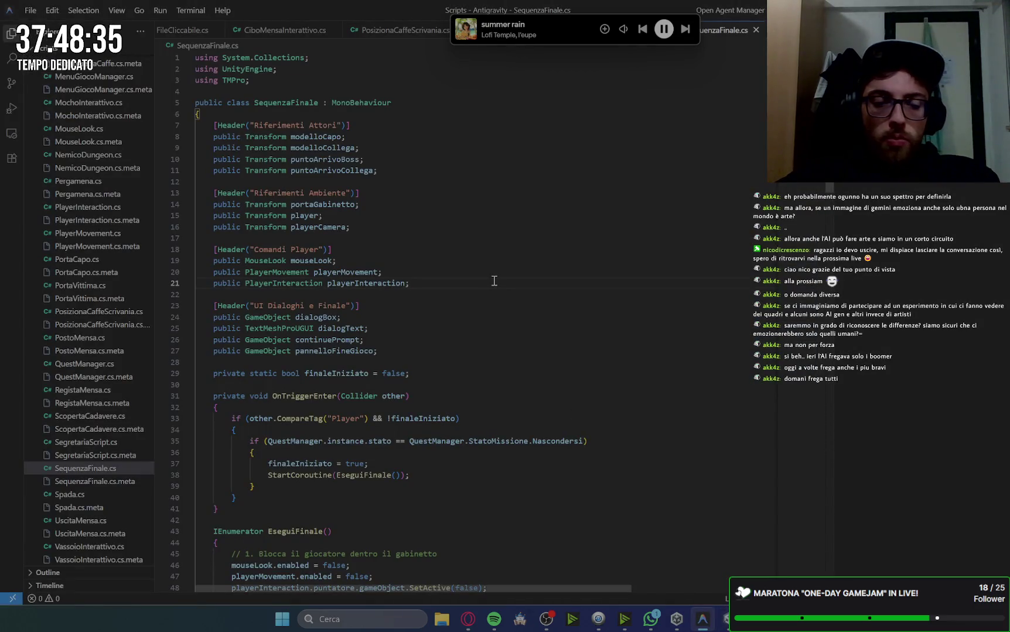
pyautogui.hotkey('ctrl', 'a')
pyautogui.press('Right')
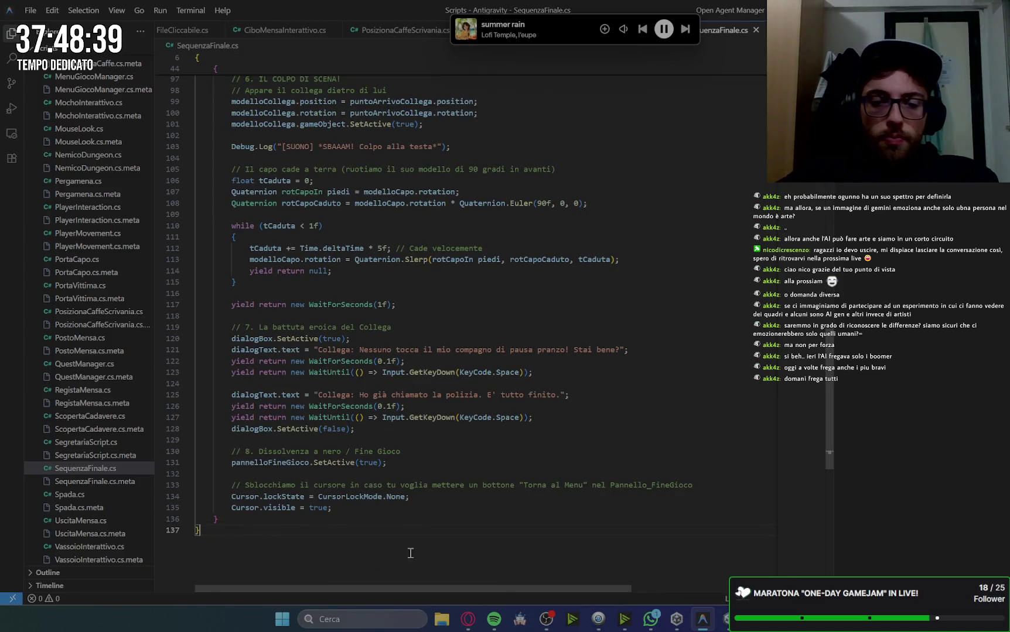
pyautogui.click(468, 619)
pyautogui.click(702, 619)
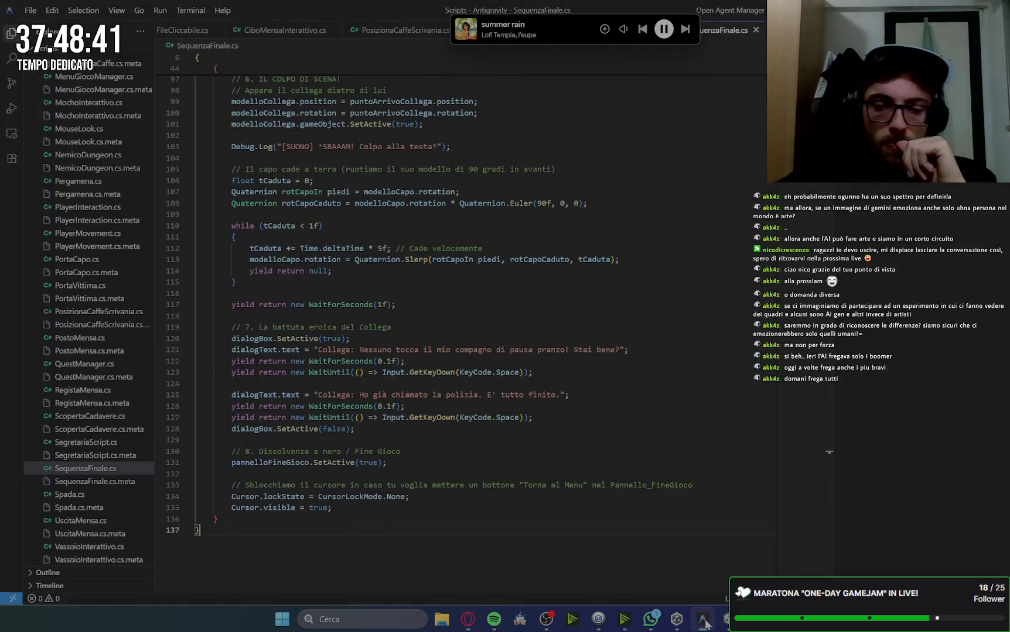
pyautogui.click(725, 622)
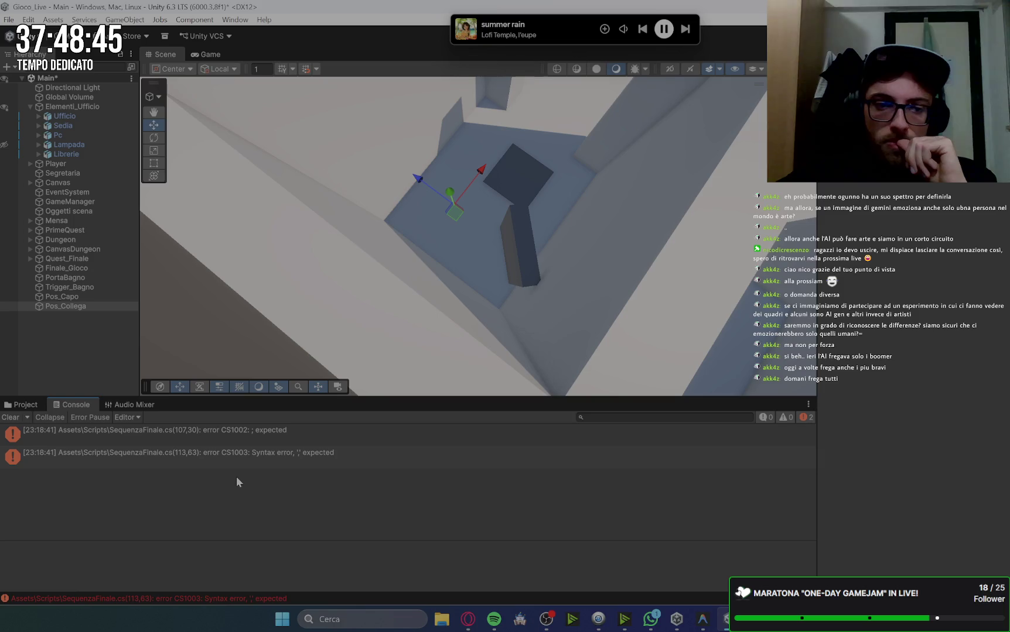
pyautogui.moveTo(727, 619)
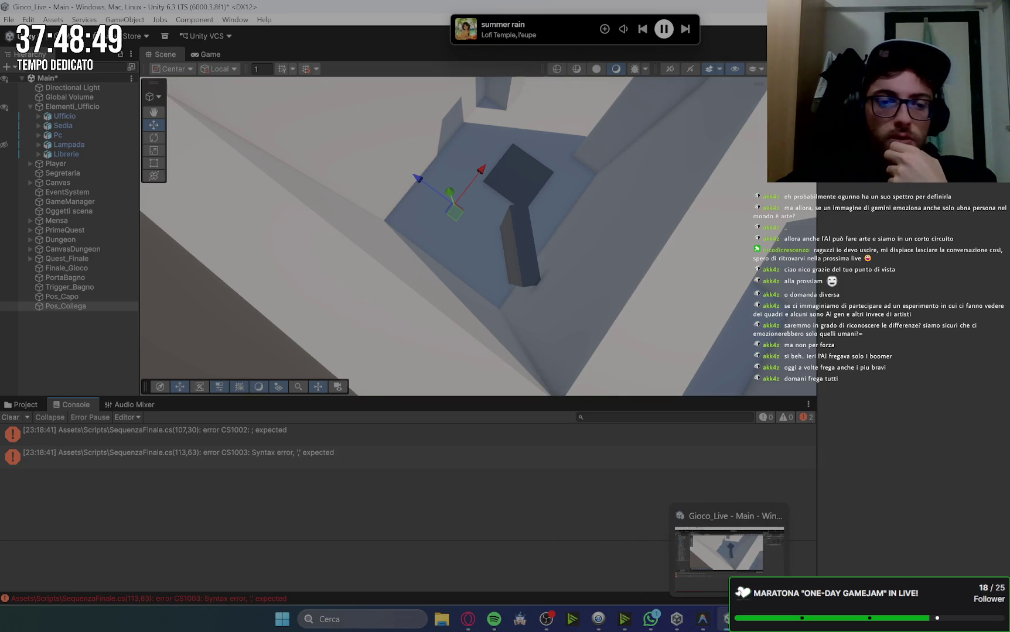
pyautogui.click(702, 619)
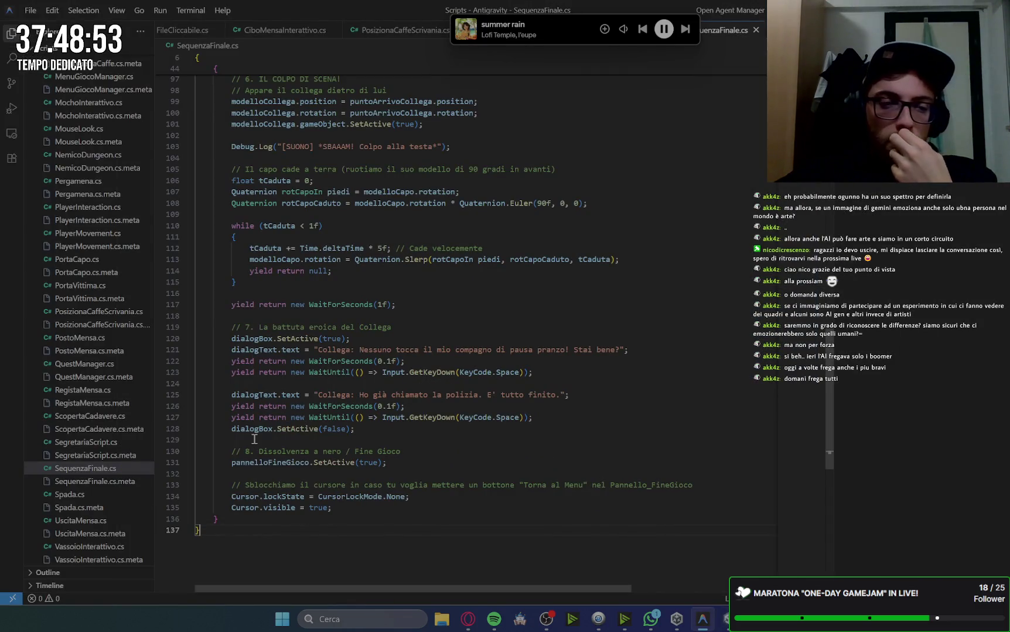
# Remove the stray space in rotCapoIn piedi on line 113 and save
pyautogui.scroll(3, 236, 350)
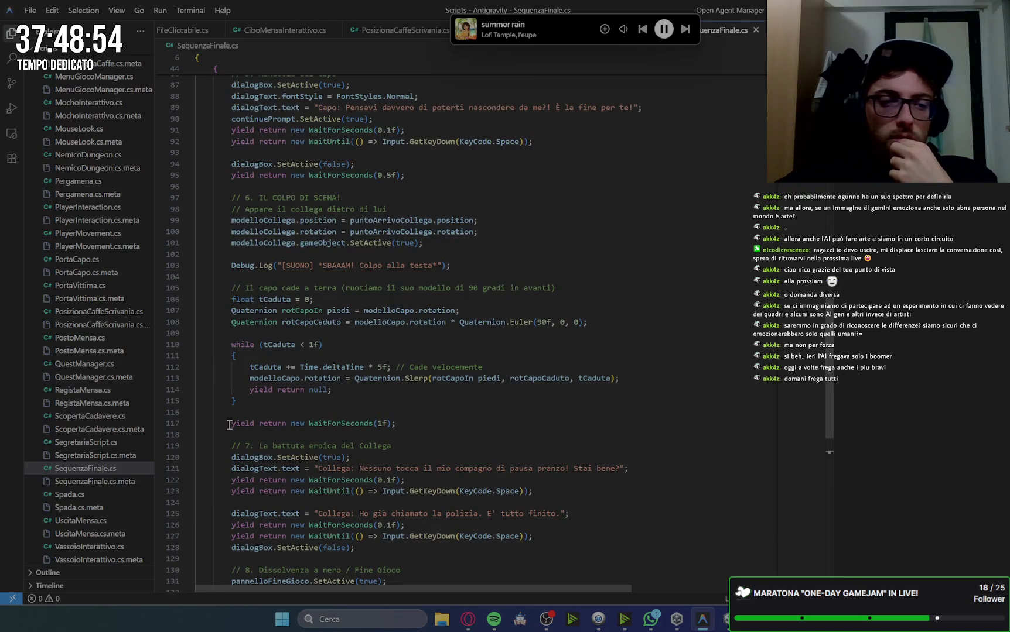
pyautogui.scroll(-1, 229, 425)
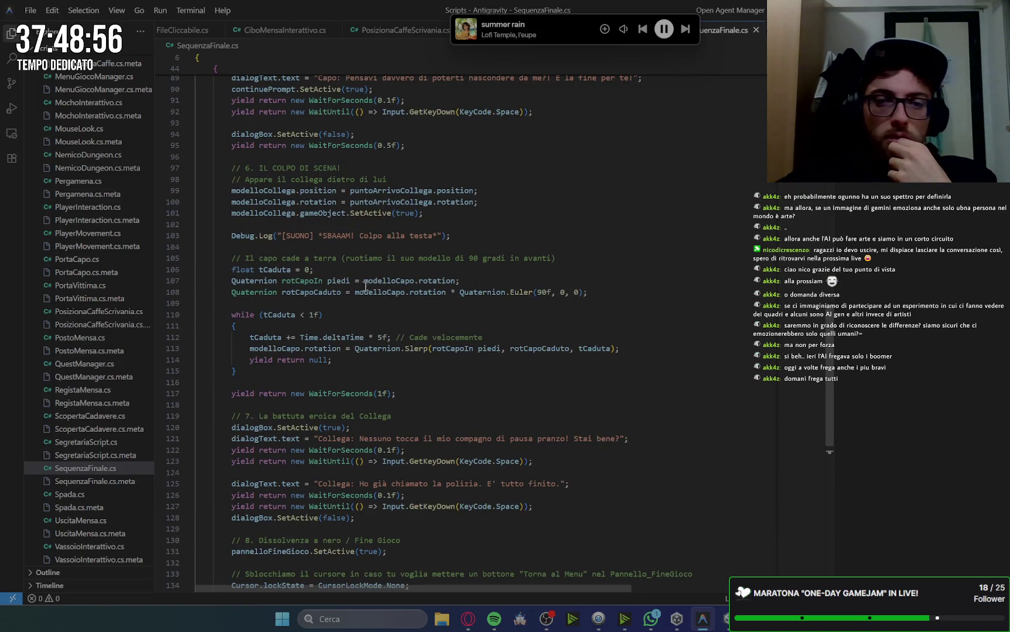
pyautogui.click(386, 281)
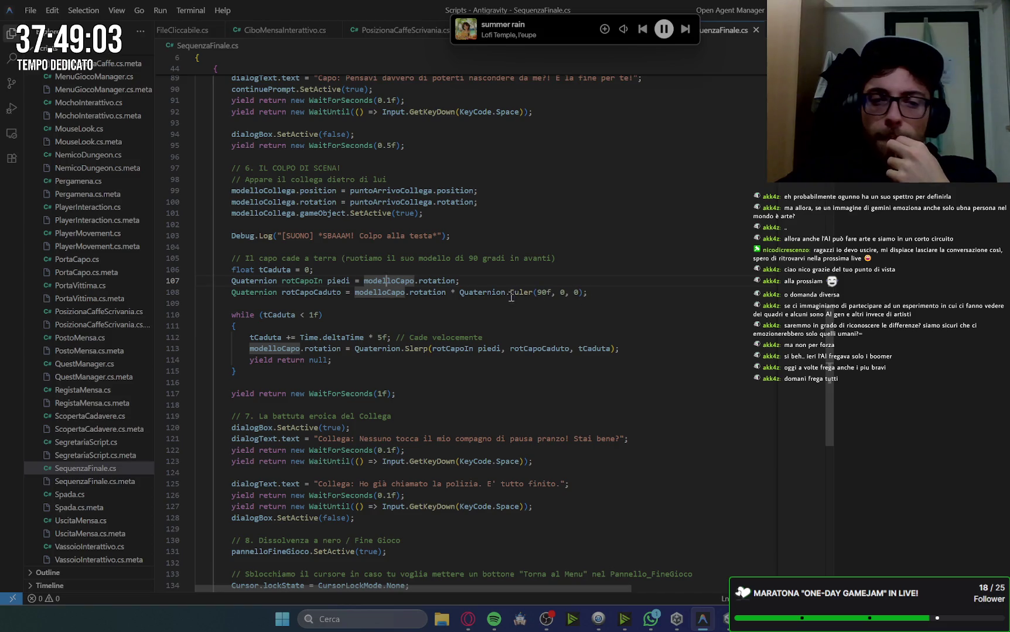
pyautogui.click(477, 349)
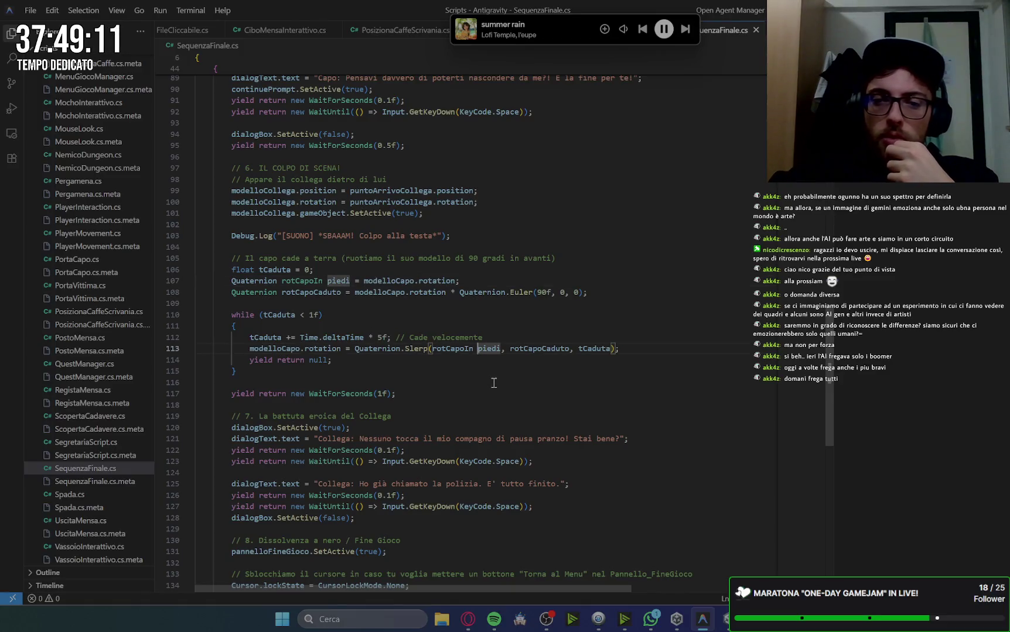
pyautogui.press('BackSpace')
pyautogui.click(551, 302)
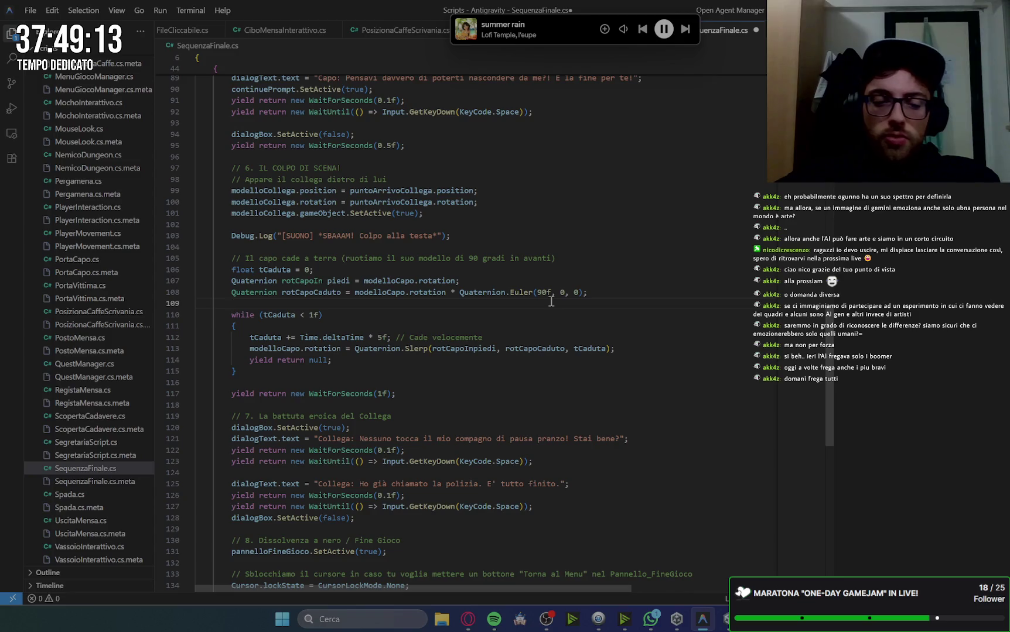
pyautogui.hotkey('ctrl', 's')
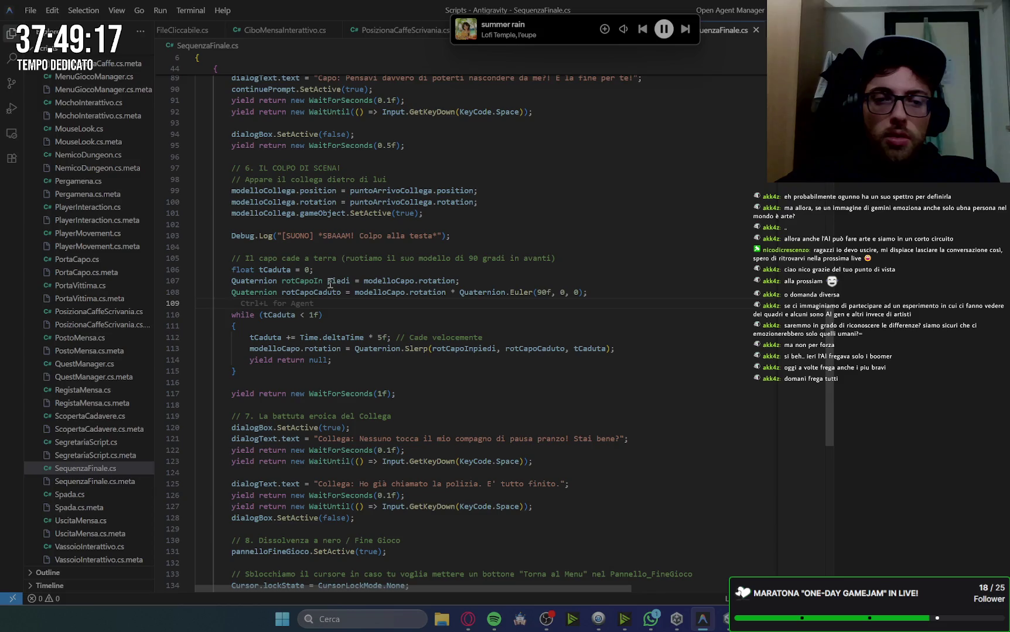
# Fix the same name to rotCapoInpiedi on line 107 and save again
pyautogui.click(329, 283)
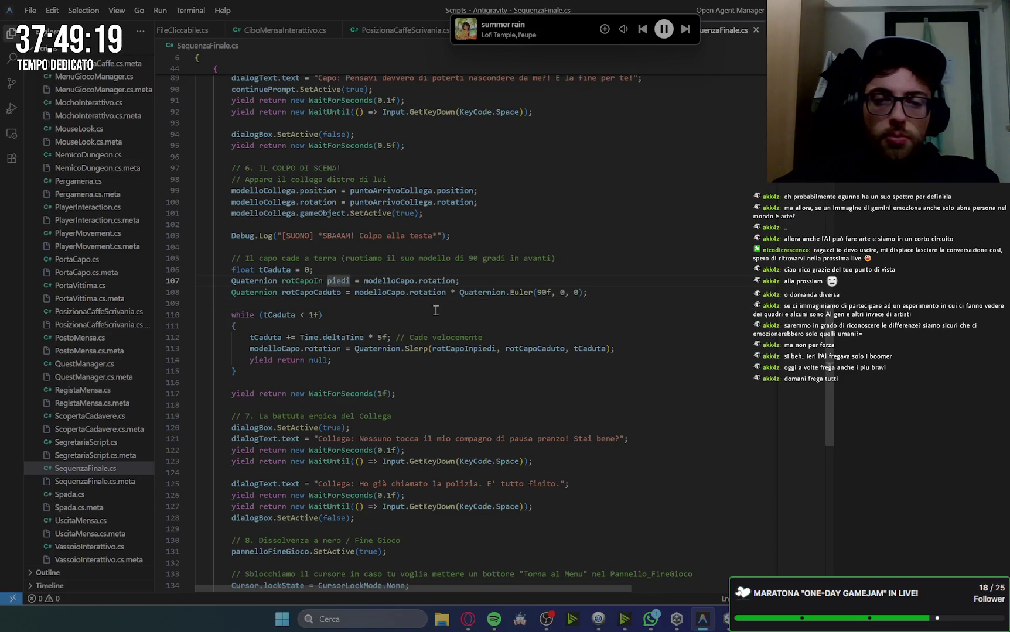
pyautogui.press('BackSpace')
pyautogui.click(503, 267)
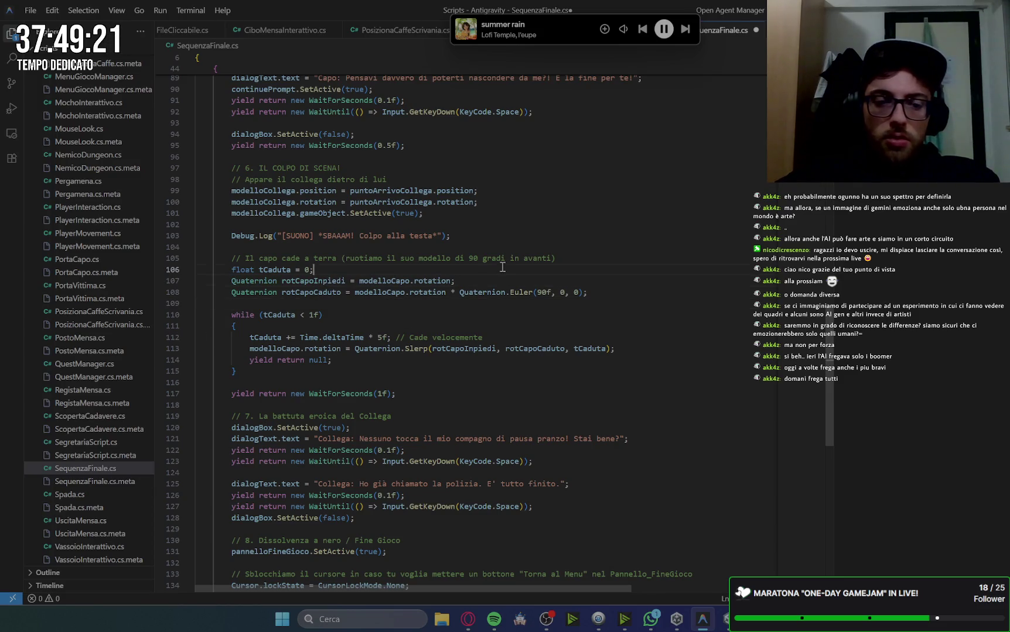
pyautogui.hotkey('ctrl', 's')
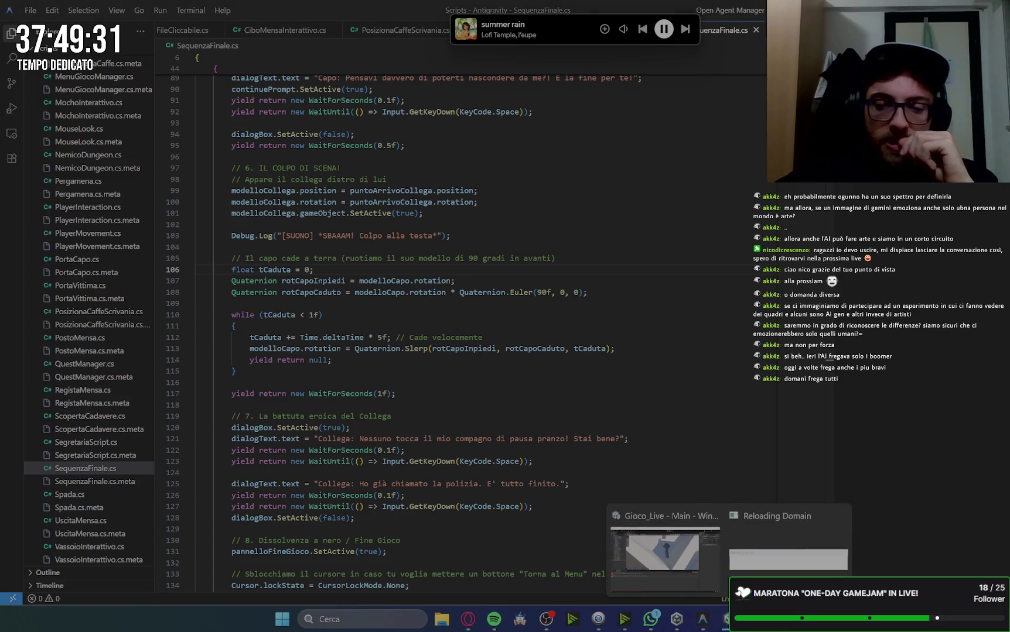
pyautogui.moveTo(726, 619)
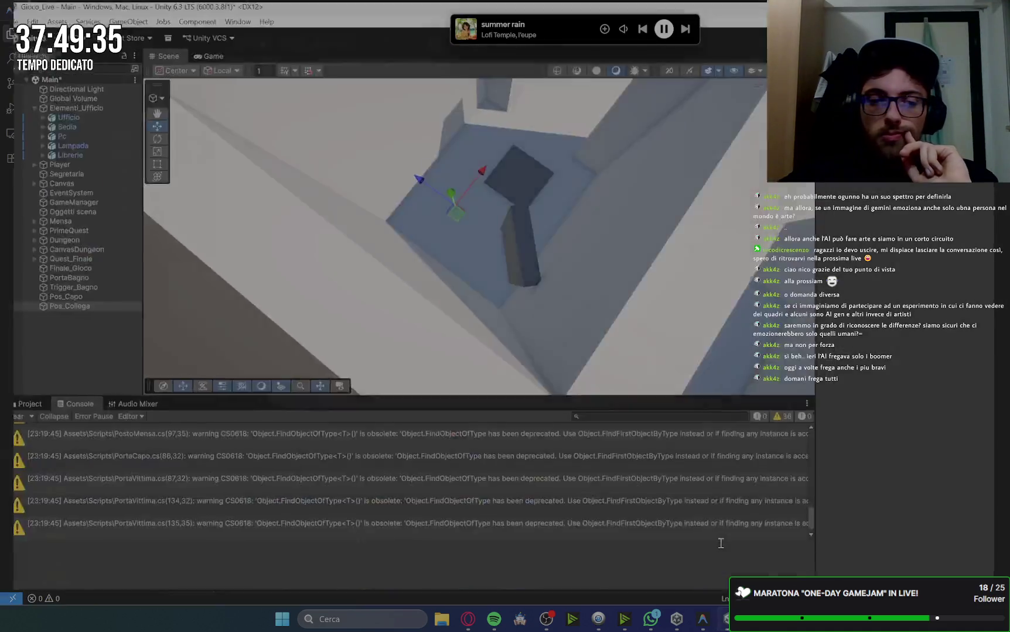
# Maximize Unity, clear the Console warnings, open the Project tab, and select Trigger_Bagno
pyautogui.click(719, 543)
pyautogui.click(703, 9)
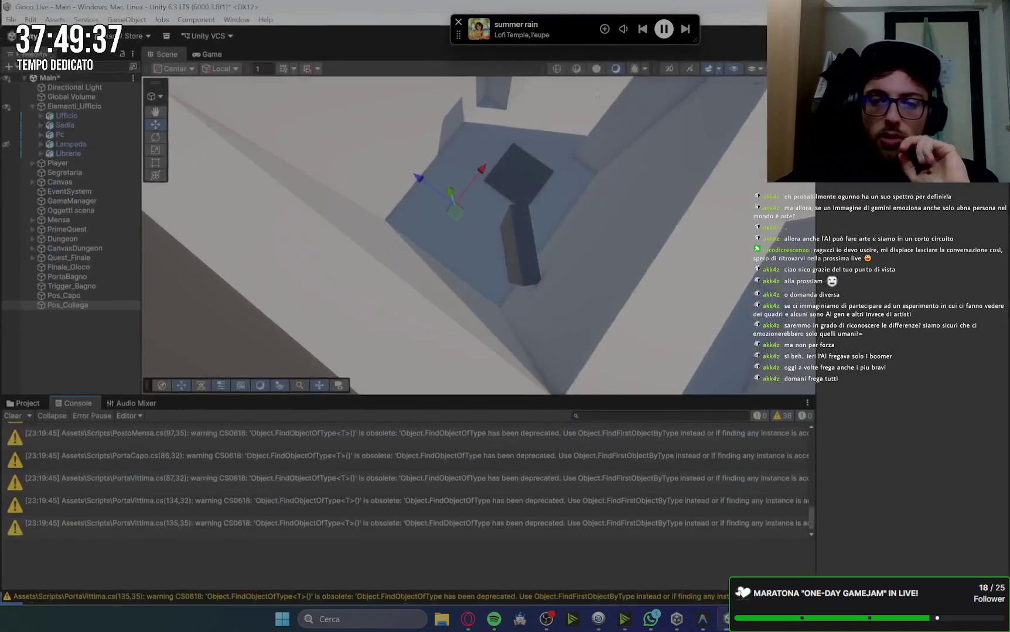
pyautogui.click(10, 417)
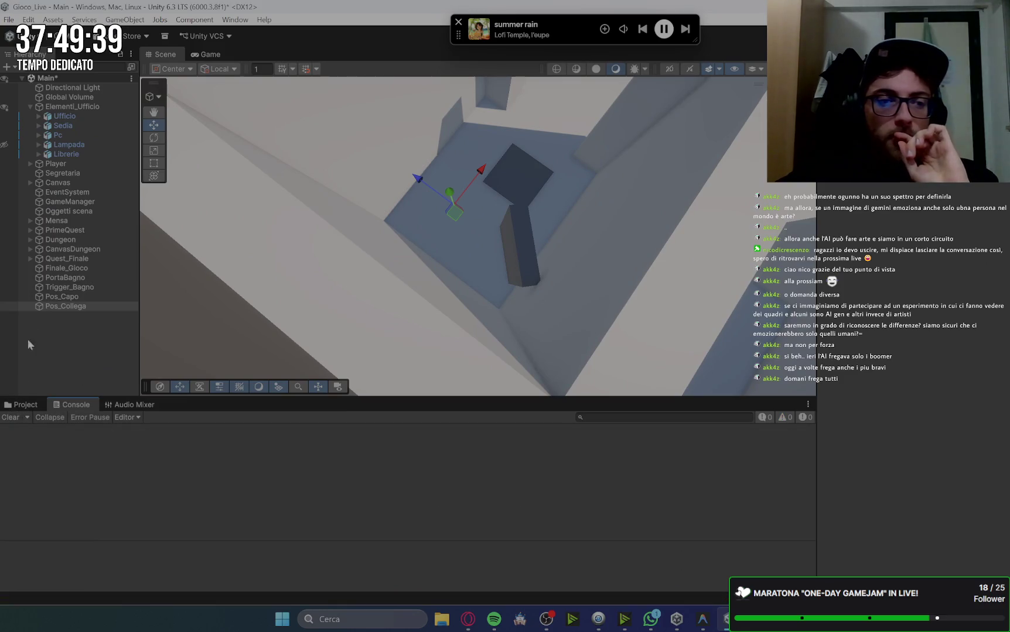
pyautogui.click(25, 405)
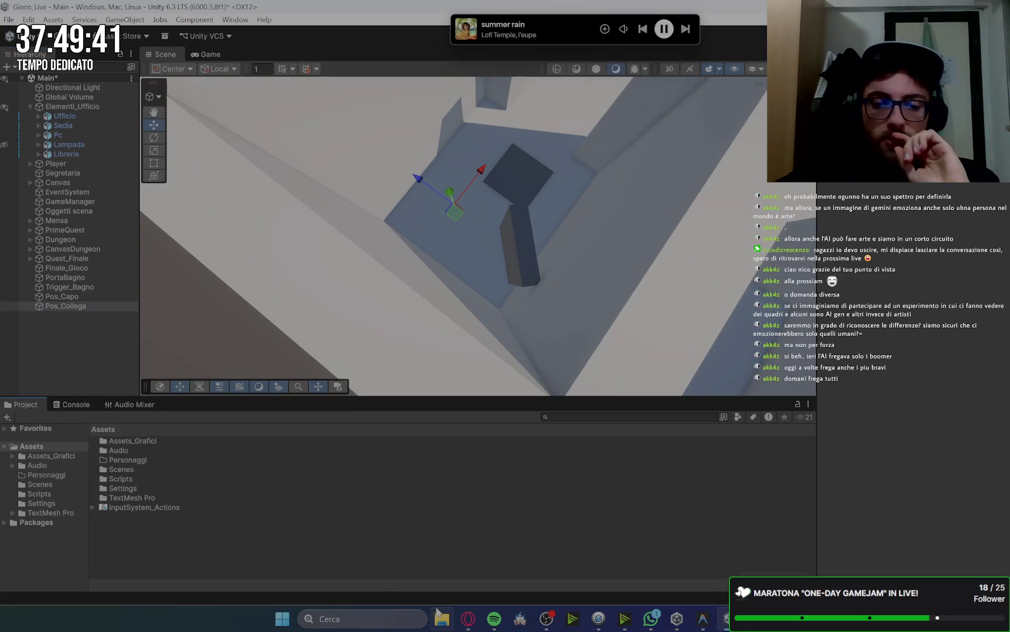
pyautogui.click(467, 621)
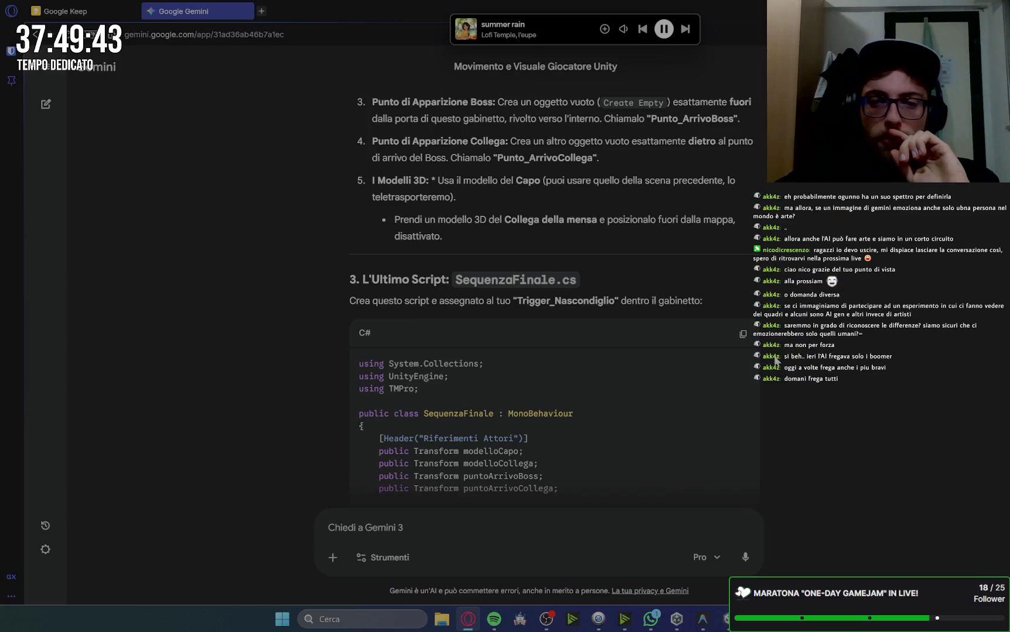
pyautogui.click(725, 619)
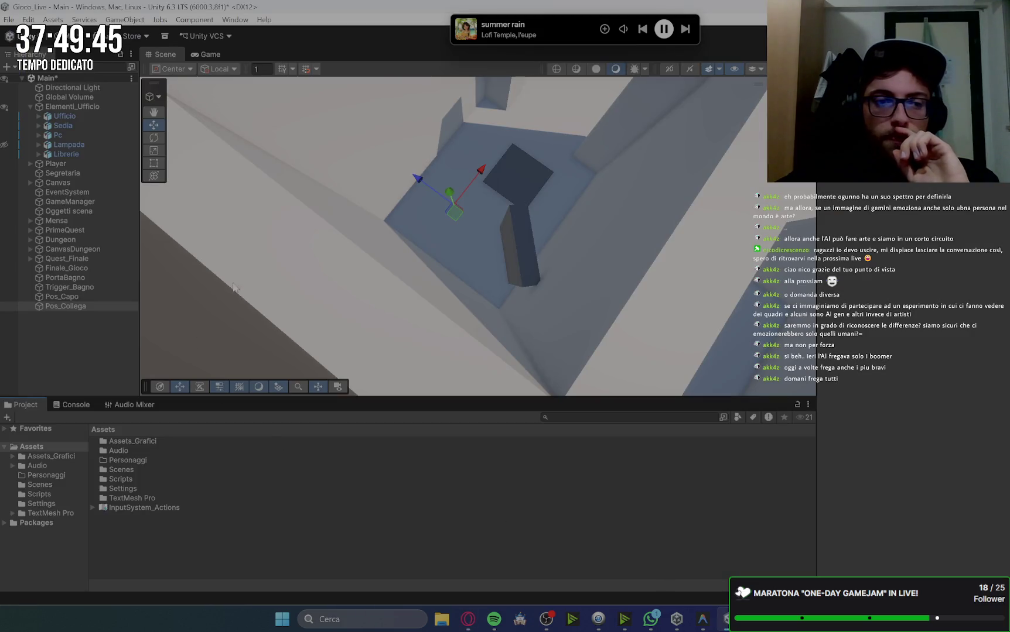
pyautogui.click(107, 286)
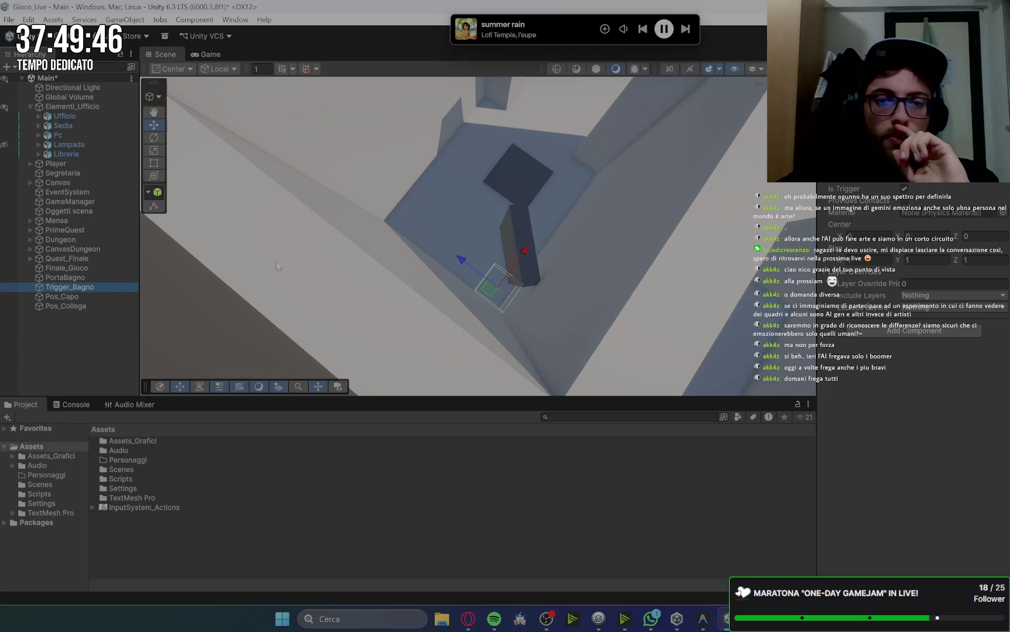
# Search components for 'boxscrip' and check the SequenzaFinale.cs code in the editor
pyautogui.click(928, 333)
pyautogui.write('box')
pyautogui.write('scrip')
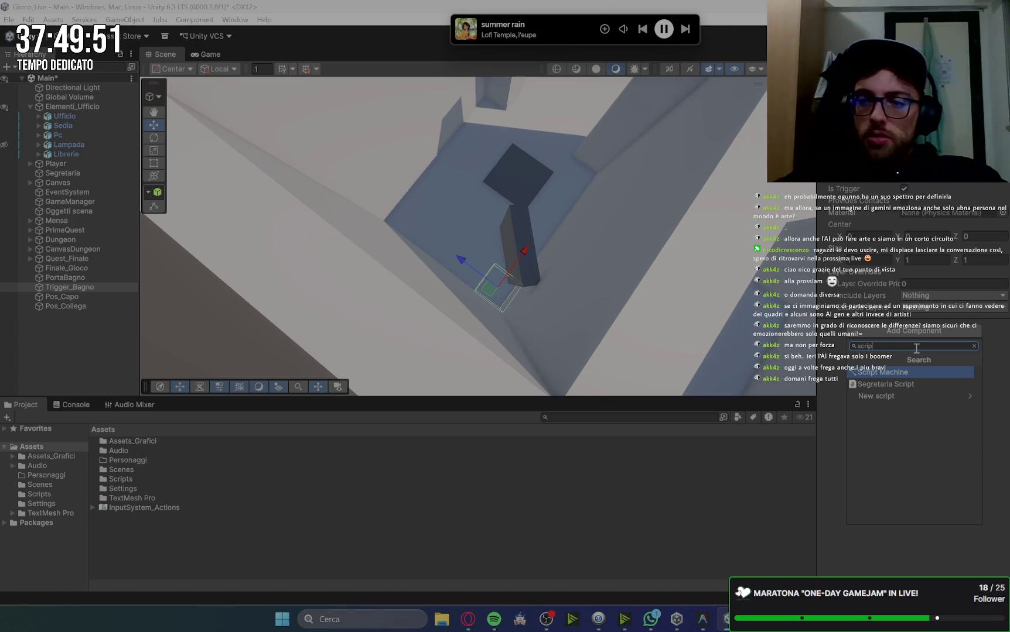
pyautogui.hotkey('alt', 'Tab')
pyautogui.scroll(6, 539, 152)
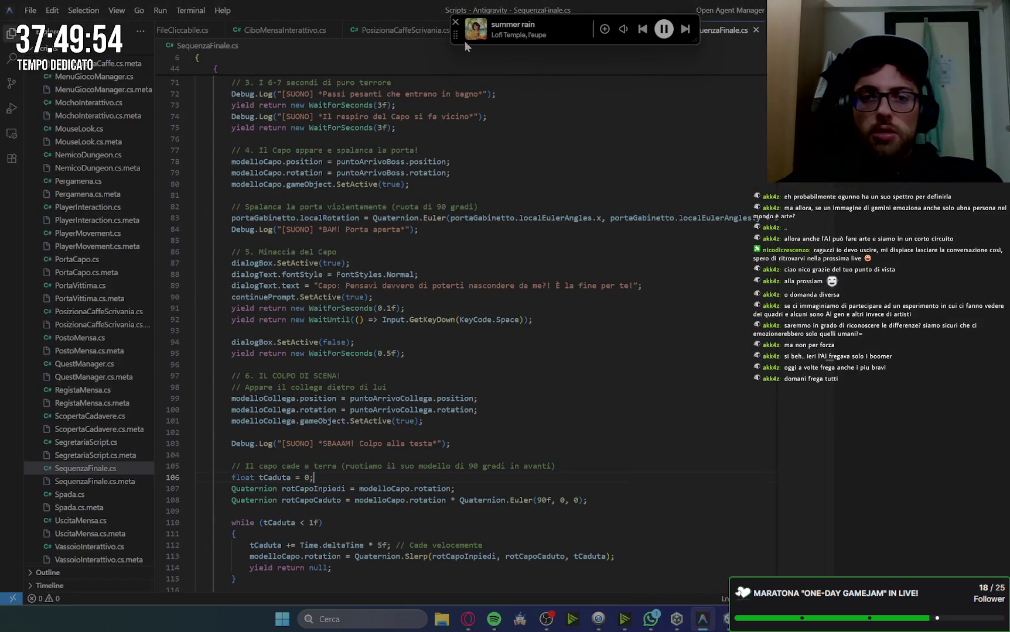
pyautogui.moveTo(467, 41); pyautogui.dragTo(505, 150)
pyautogui.scroll(6, 507, 191)
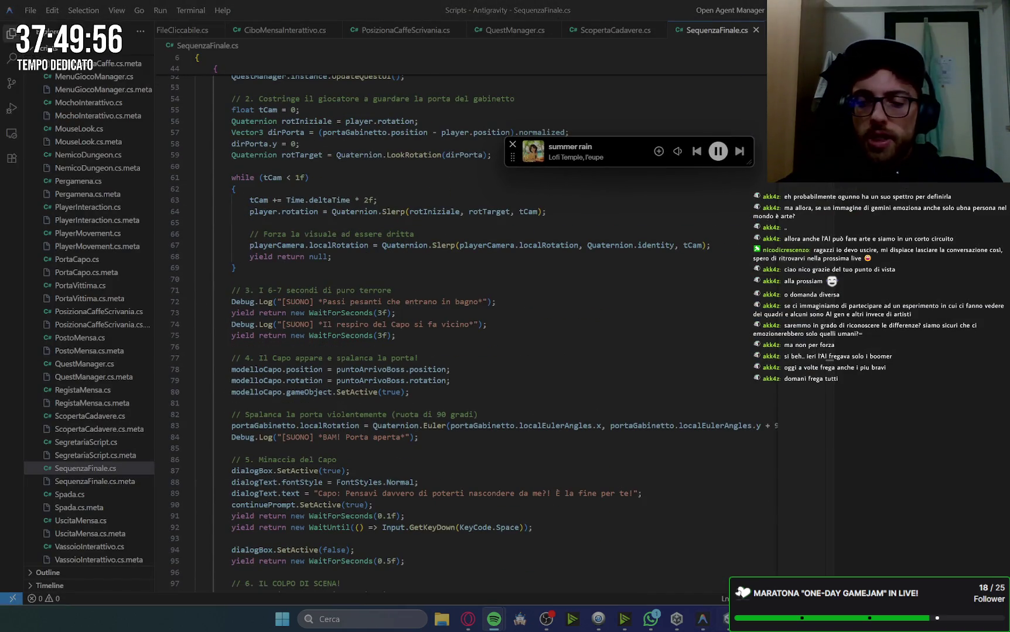
pyautogui.hotkey('alt', 'Tab')
# Add the Sequenza Finale component to Trigger_Bagno via a 'sequ' search and collapse Elementi_Ufficio
pyautogui.click(921, 335)
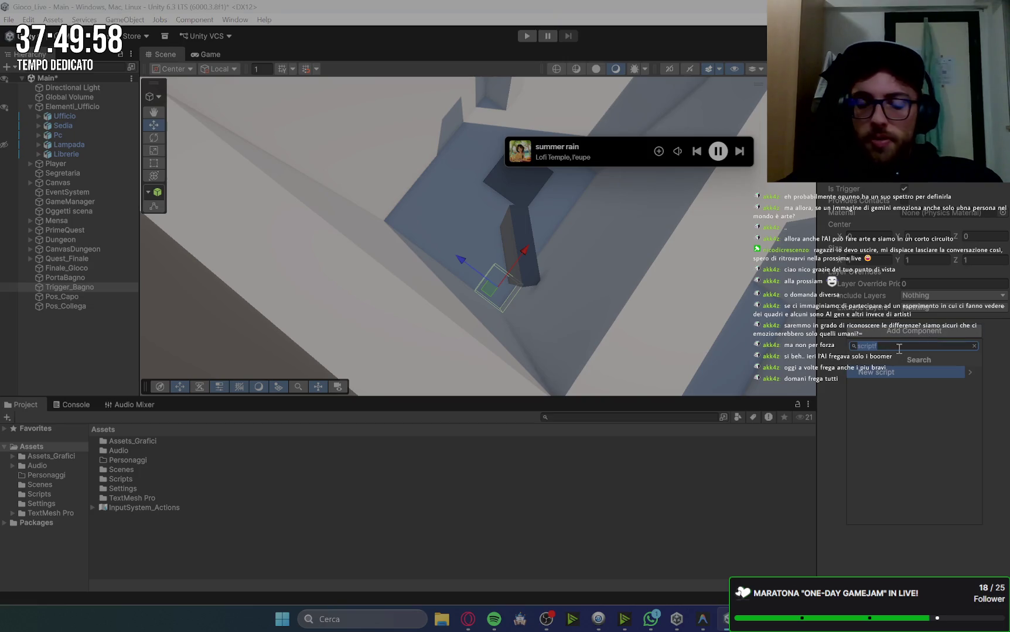
pyautogui.write('sequ')
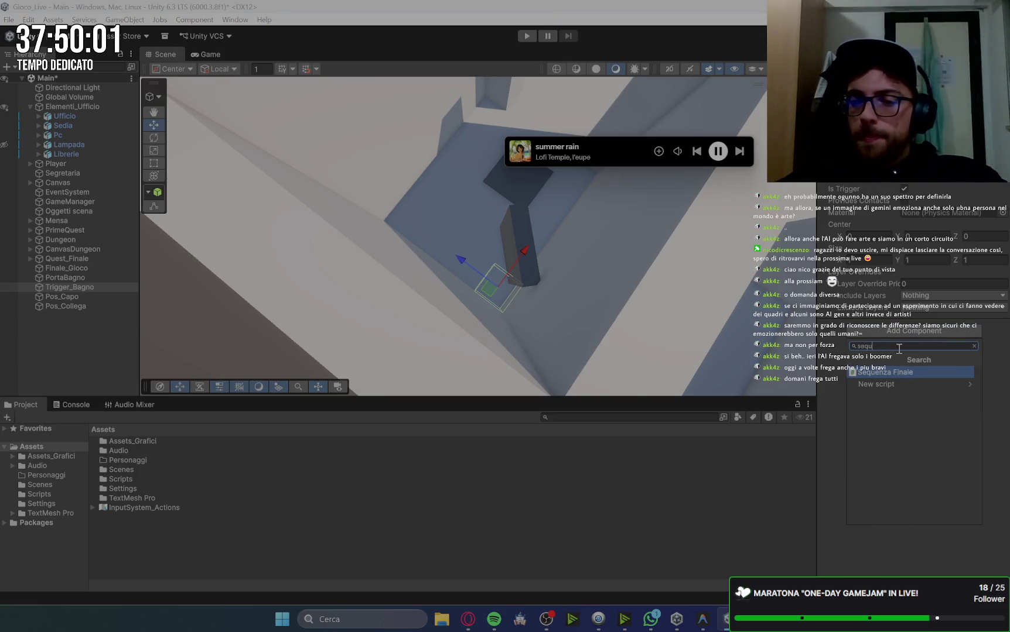
pyautogui.click(898, 372)
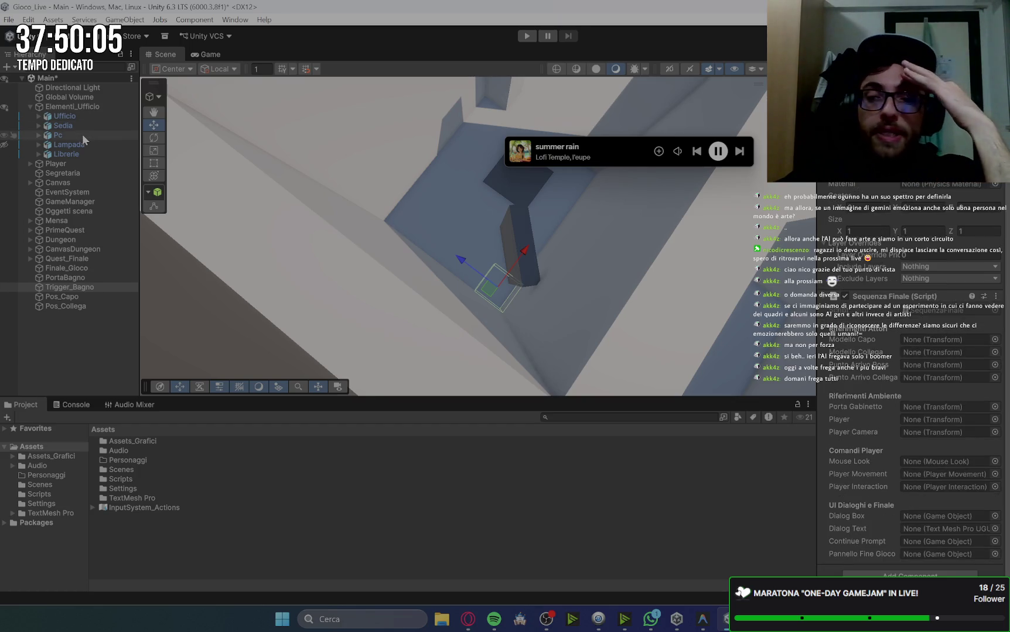
pyautogui.click(30, 106)
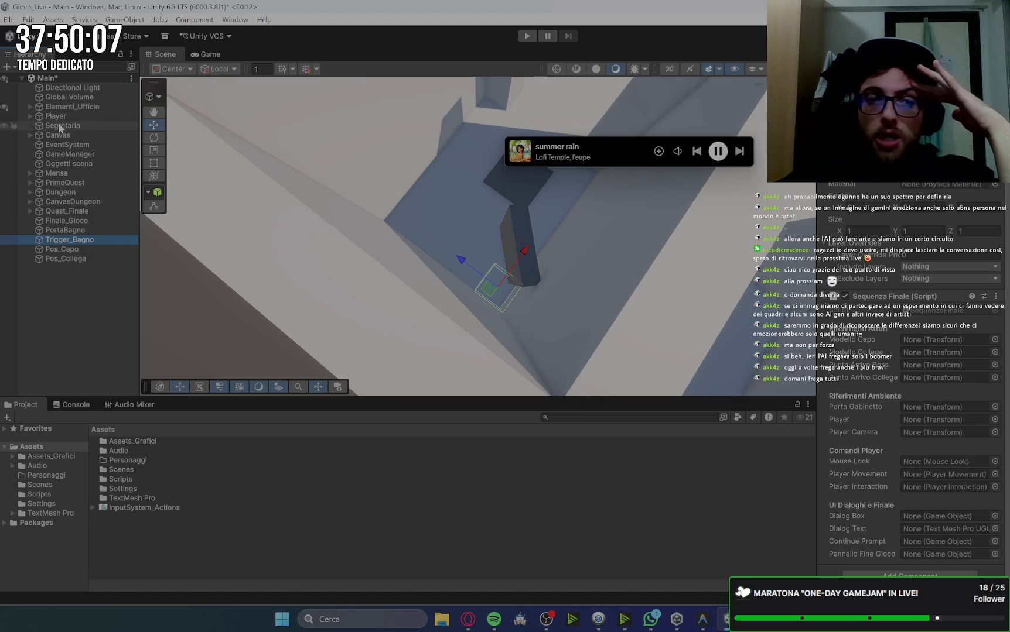
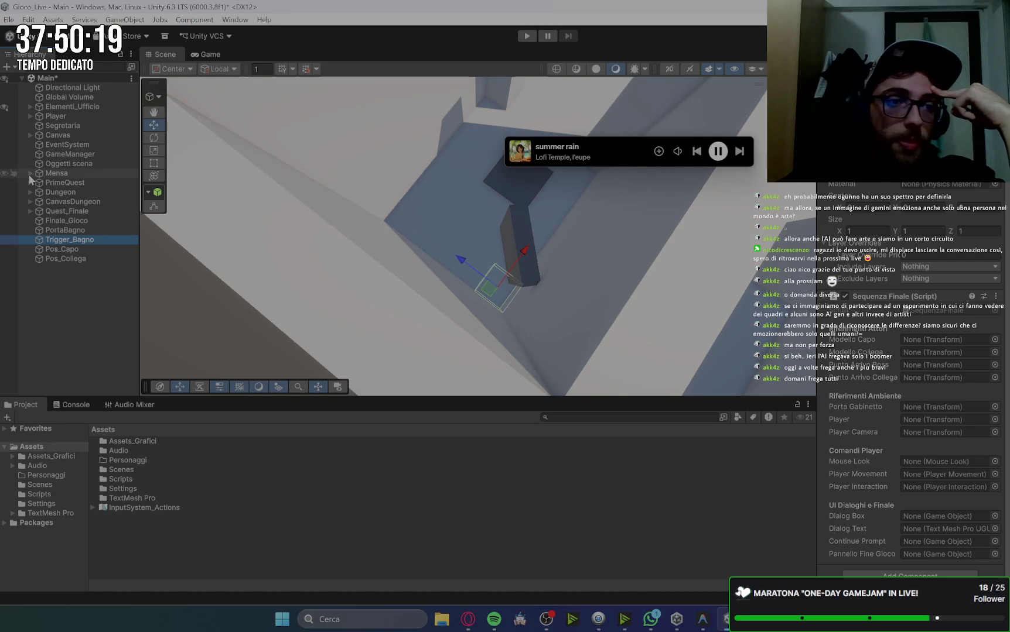
# Assign Tizio from the Mensa group as Sequenza Finale's Modello Collega, then switch to Gemini
pyautogui.click(30, 173)
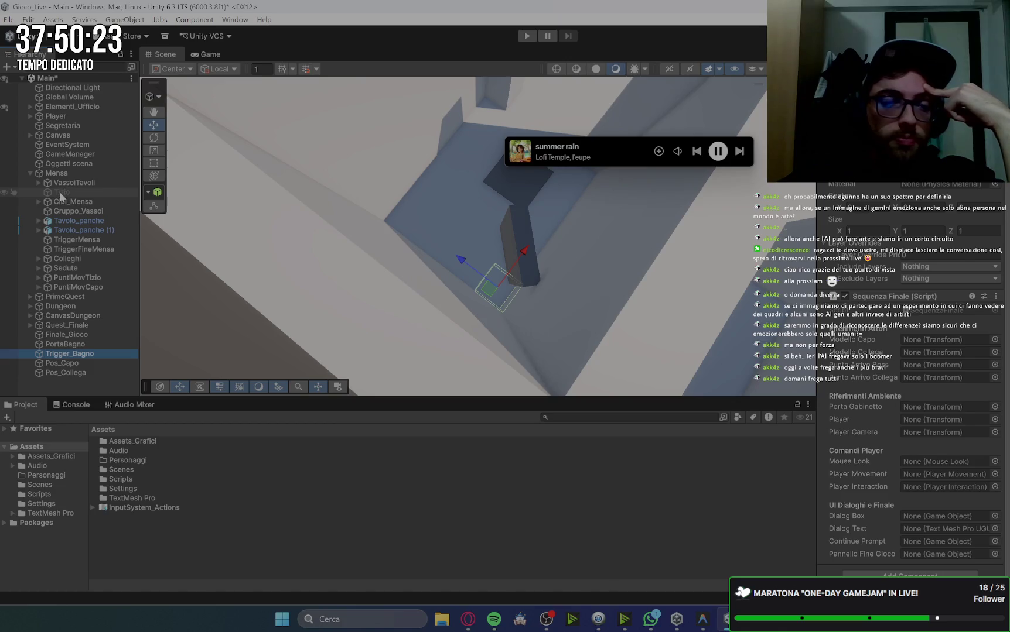
pyautogui.moveTo(59, 191)
pyautogui.mouseDown()
pyautogui.moveTo(383, 266)
pyautogui.moveTo(779, 384)
pyautogui.moveTo(940, 356)
pyautogui.mouseUp()
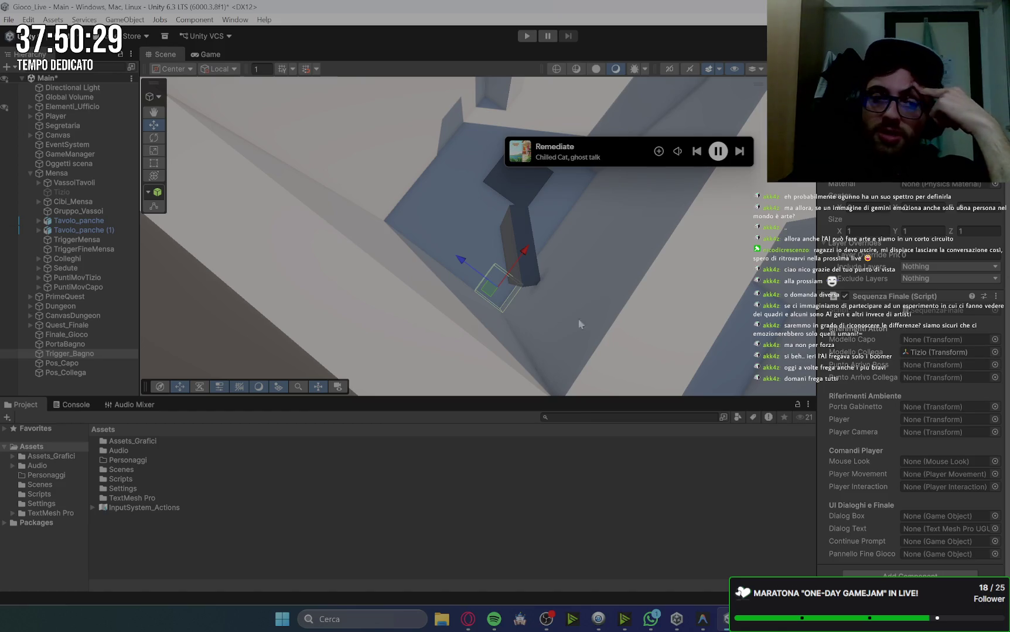
pyautogui.click(470, 628)
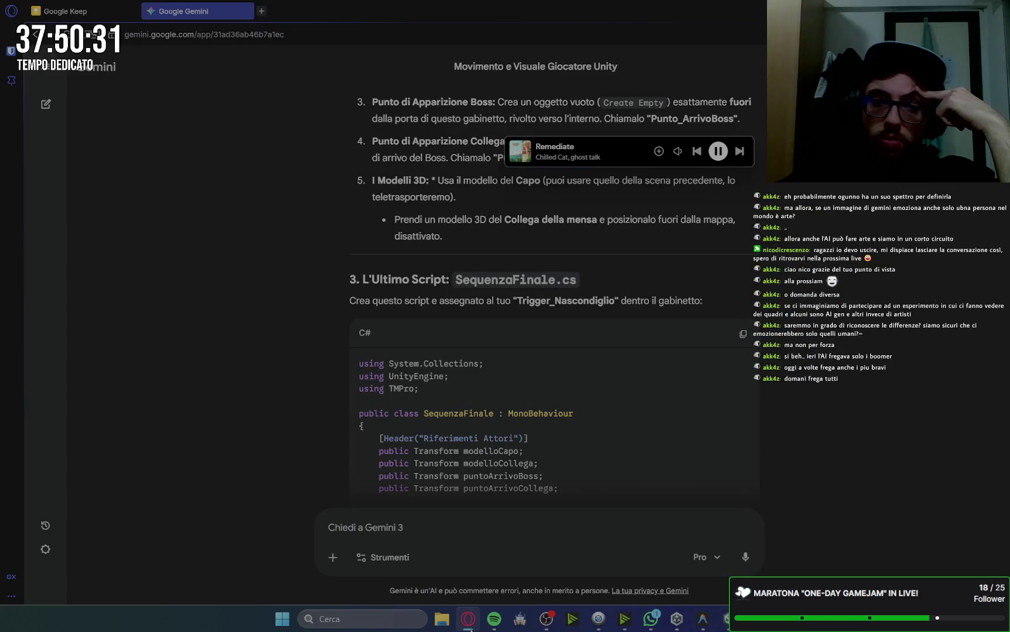
# Read through Gemini's SequenzaFinale setup steps and code, then return to Unity
pyautogui.scroll(-10, 535, 405)
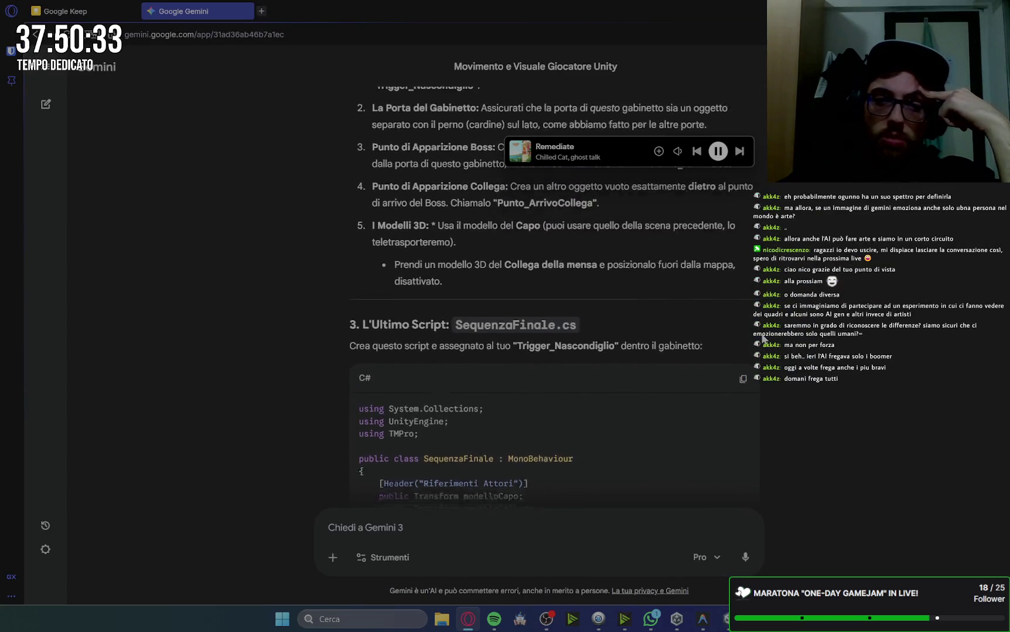
pyautogui.scroll(-10, 763, 345)
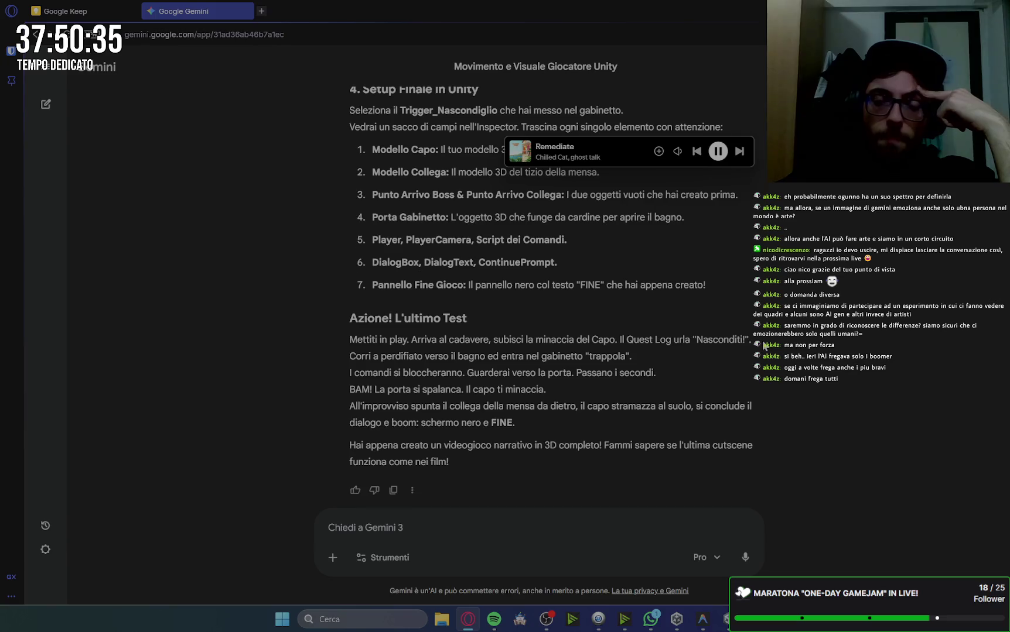
pyautogui.scroll(1, 763, 346)
pyautogui.scroll(1, 533, 238)
pyautogui.scroll(15, 593, 289)
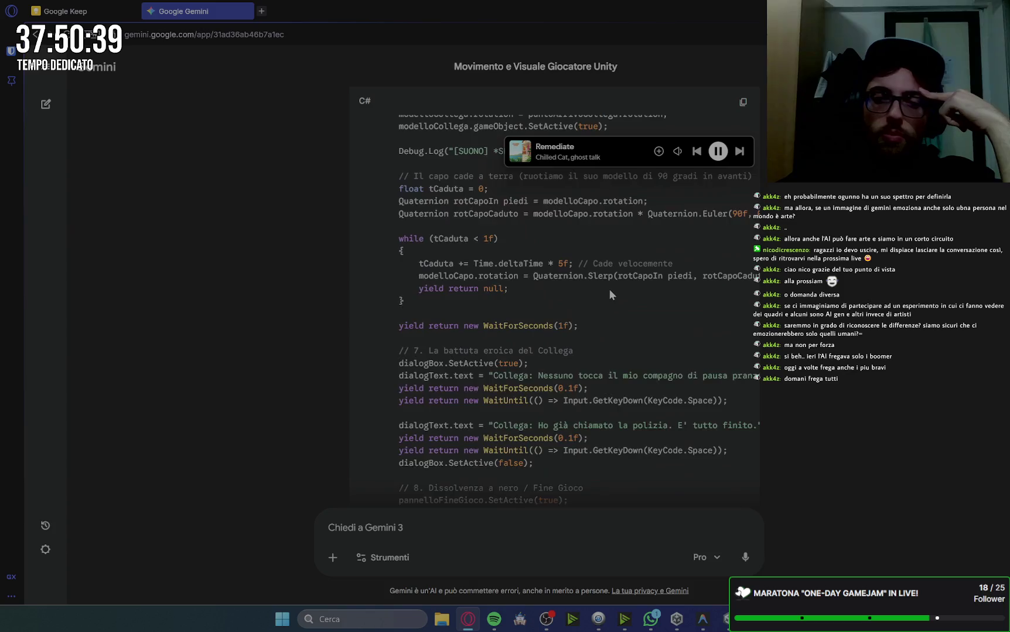
pyautogui.scroll(-4, 603, 292)
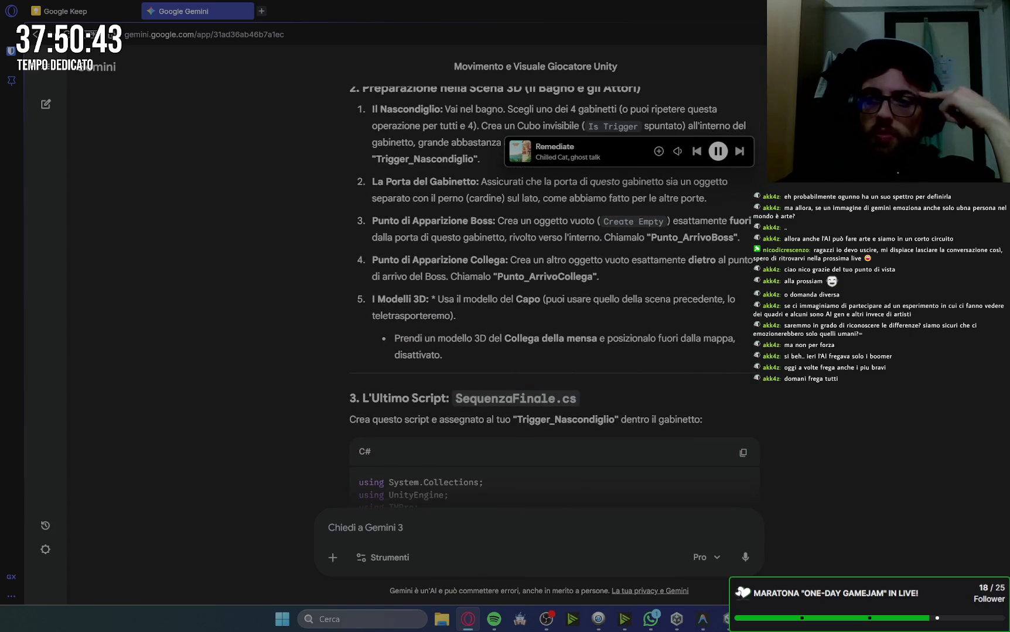
pyautogui.hotkey('alt', 'Tab')
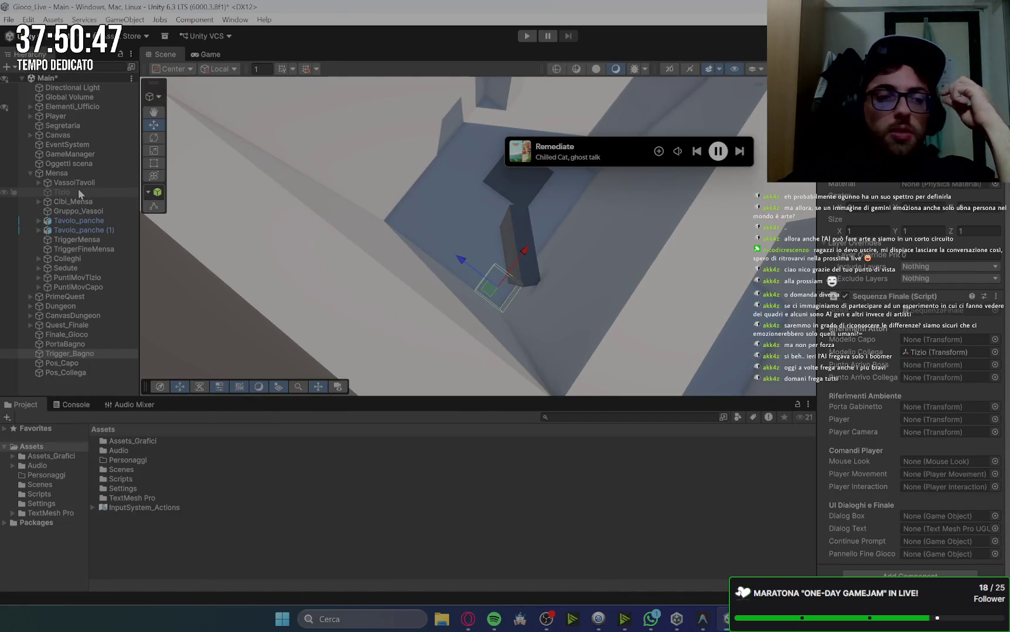
# Assign Capo_Fuori, Pos_Capo, Pos_Collega and PortaBagno from Quest_Finale to the boss, arrival-point and door fields
pyautogui.click(30, 173)
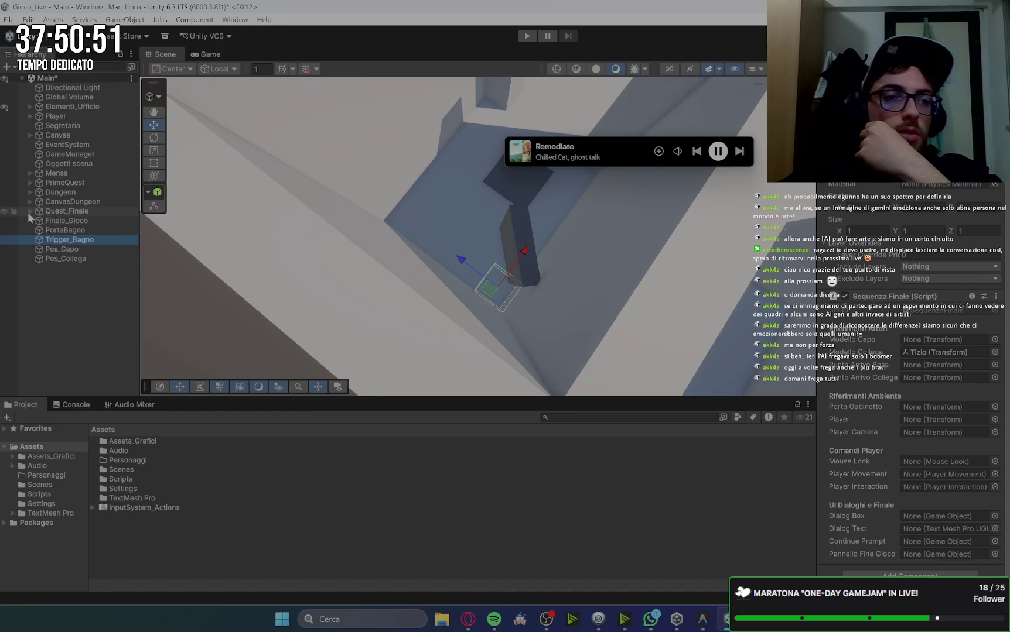
pyautogui.click(30, 211)
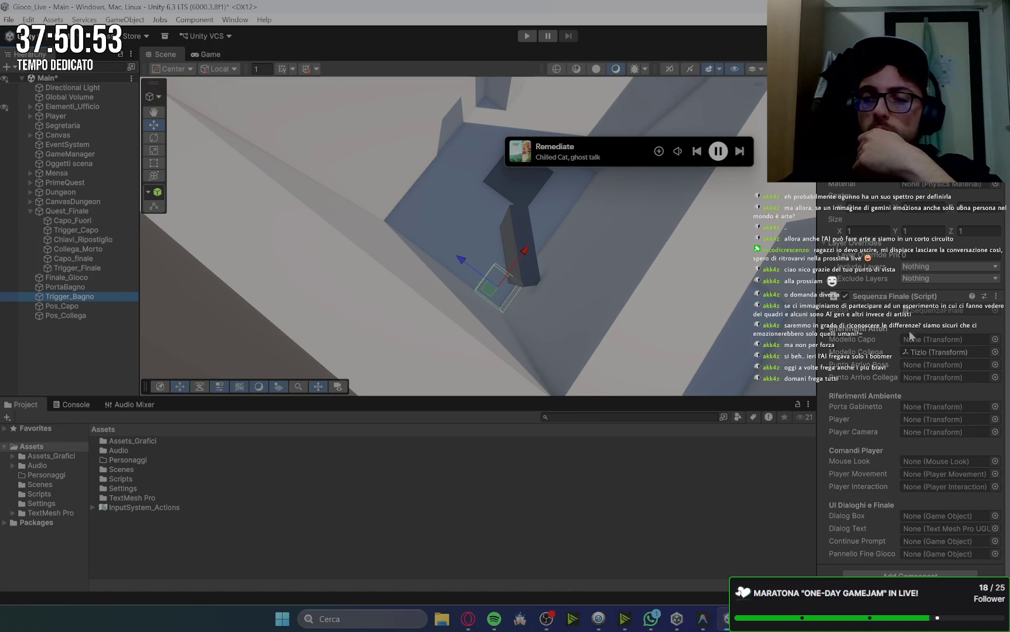
pyautogui.click(71, 222)
pyautogui.moveTo(71, 224); pyautogui.dragTo(935, 340)
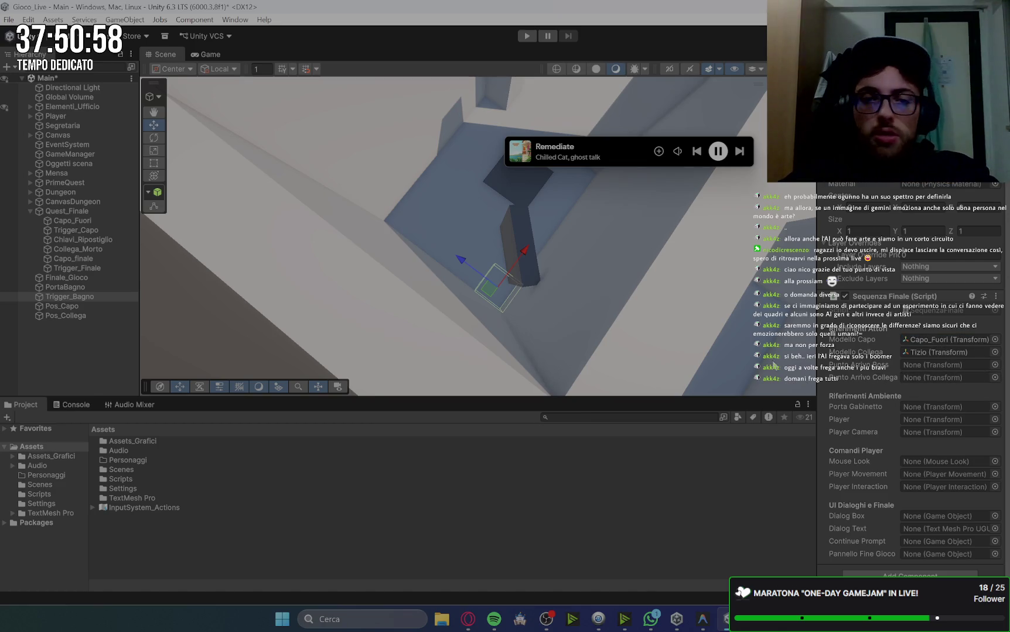
pyautogui.moveTo(12, 306)
pyautogui.mouseDown()
pyautogui.moveTo(810, 314)
pyautogui.moveTo(932, 370)
pyautogui.mouseUp()
pyautogui.moveTo(62, 316)
pyautogui.mouseDown()
pyautogui.moveTo(656, 322)
pyautogui.moveTo(932, 378)
pyautogui.mouseUp()
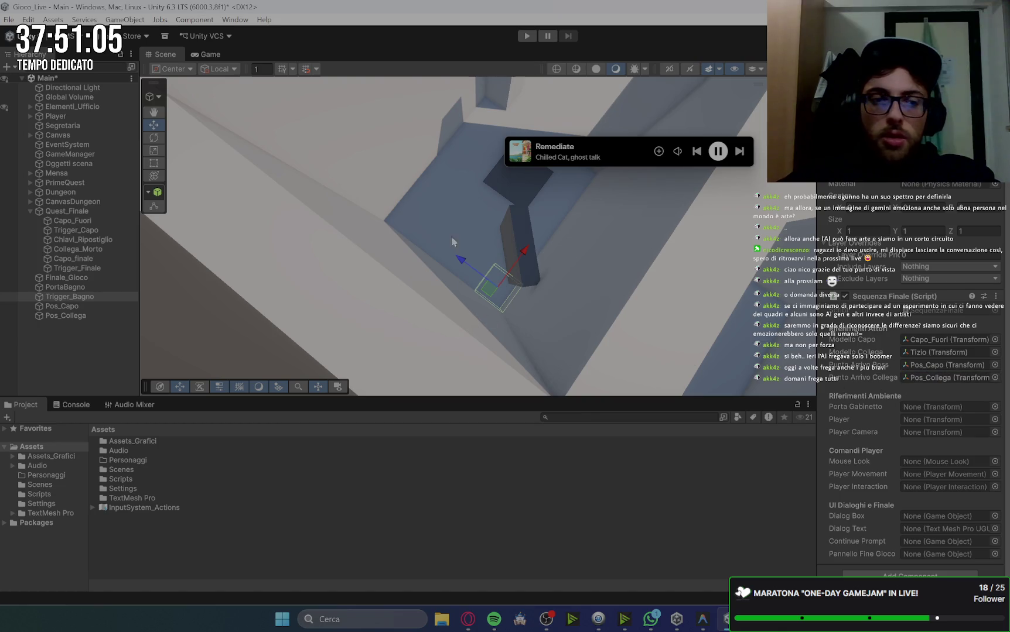
pyautogui.moveTo(63, 287)
pyautogui.mouseDown()
pyautogui.moveTo(267, 295)
pyautogui.moveTo(946, 413)
pyautogui.mouseUp()
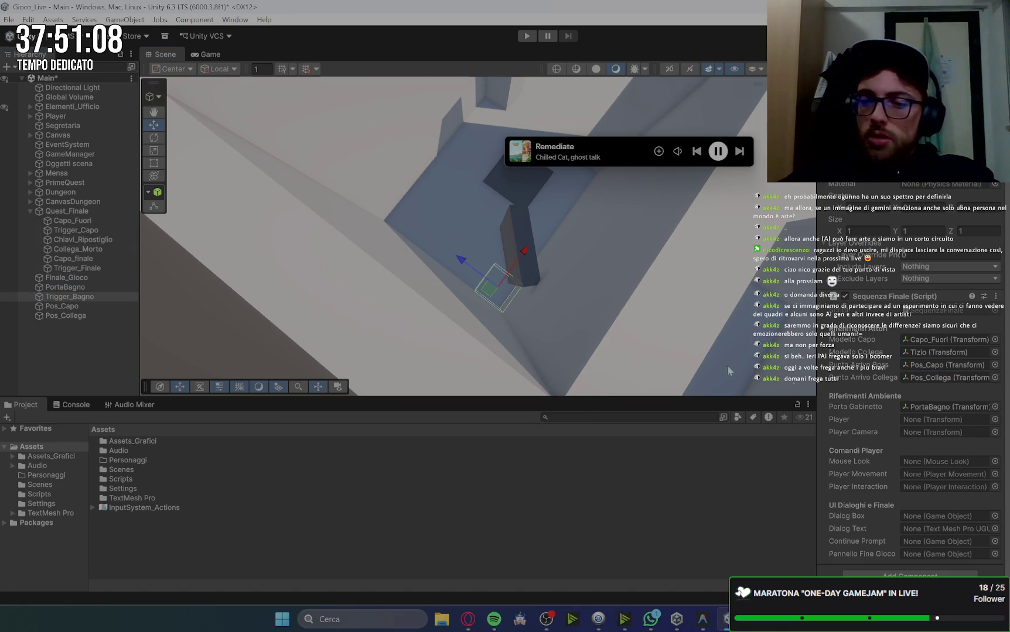
# Link Player, Main Camera, mouse look, movement and interaction components to the Sequenza Finale script
pyautogui.click(30, 116)
pyautogui.moveTo(58, 116)
pyautogui.mouseDown()
pyautogui.moveTo(796, 360)
pyautogui.moveTo(941, 419)
pyautogui.mouseUp()
pyautogui.moveTo(797, 390); pyautogui.dragTo(940, 432)
pyautogui.moveTo(67, 125)
pyautogui.mouseDown()
pyautogui.moveTo(935, 468)
pyautogui.moveTo(926, 464)
pyautogui.mouseUp()
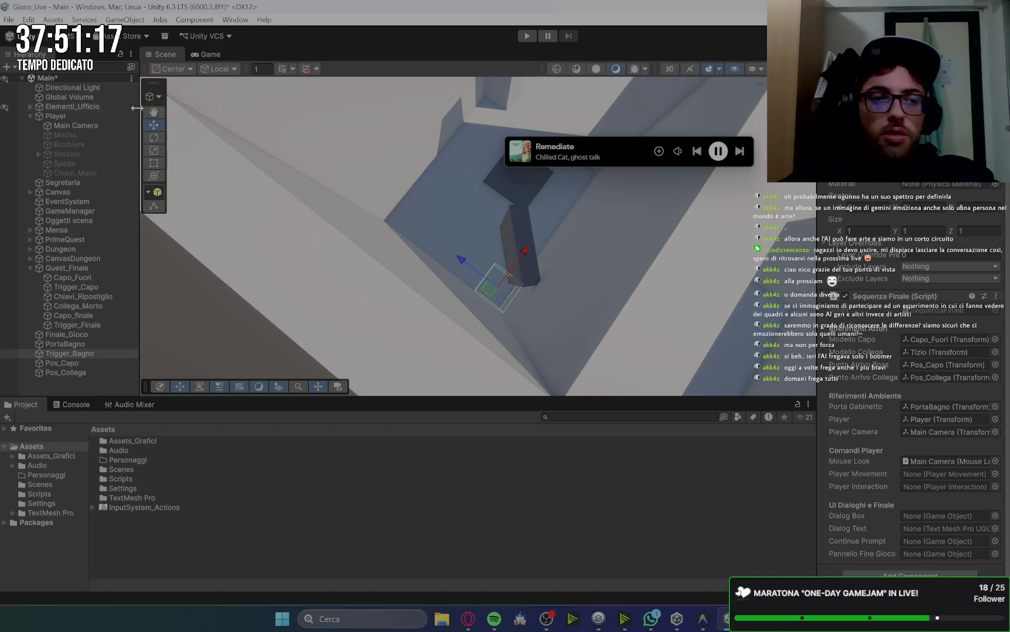
pyautogui.moveTo(56, 116)
pyautogui.mouseDown()
pyautogui.moveTo(761, 410)
pyautogui.moveTo(931, 461)
pyautogui.moveTo(921, 478)
pyautogui.mouseUp()
pyautogui.moveTo(67, 128); pyautogui.dragTo(168, 140)
pyautogui.moveTo(931, 453); pyautogui.dragTo(913, 493)
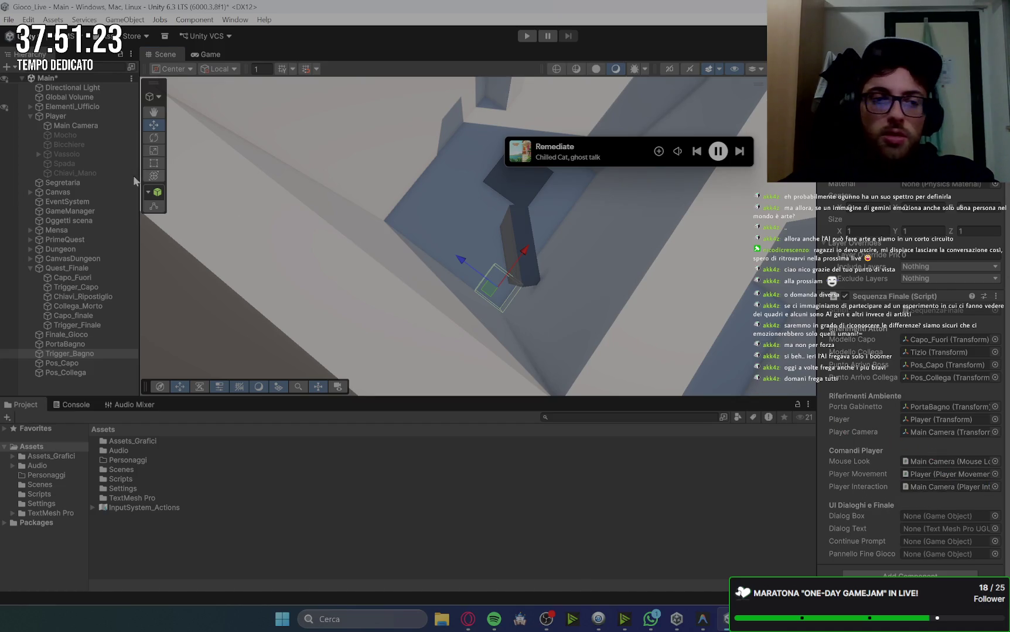
pyautogui.click(31, 116)
# Assign Pannello_Dialoghi, Testo_Dialoghi, Text (TMP) and FineGioco from Canvas to the UI fields
pyautogui.click(30, 135)
pyautogui.click(39, 154)
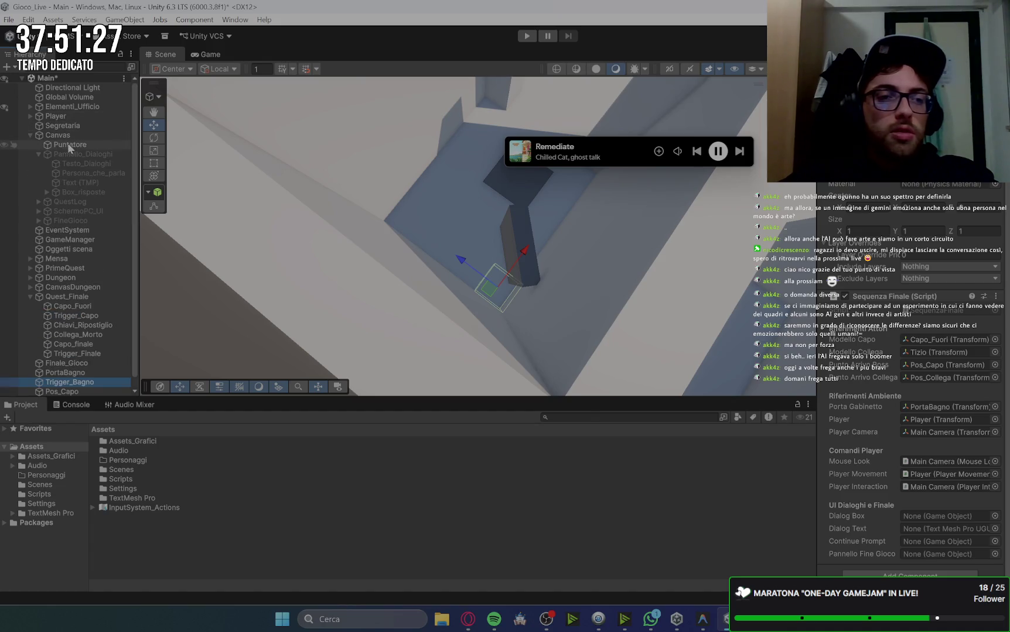
pyautogui.moveTo(73, 154)
pyautogui.mouseDown()
pyautogui.moveTo(849, 410)
pyautogui.moveTo(944, 517)
pyautogui.mouseUp()
pyautogui.moveTo(72, 165)
pyautogui.mouseDown()
pyautogui.moveTo(468, 352)
pyautogui.moveTo(949, 529)
pyautogui.mouseUp()
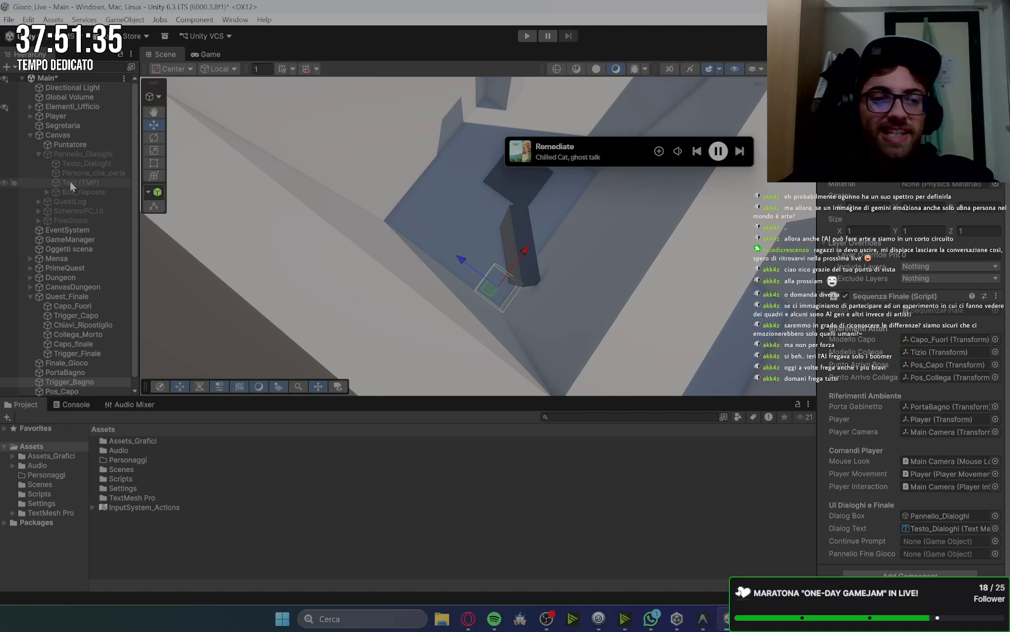
pyautogui.moveTo(66, 182)
pyautogui.mouseDown()
pyautogui.moveTo(391, 213)
pyautogui.moveTo(937, 487)
pyautogui.moveTo(936, 542)
pyautogui.mouseUp()
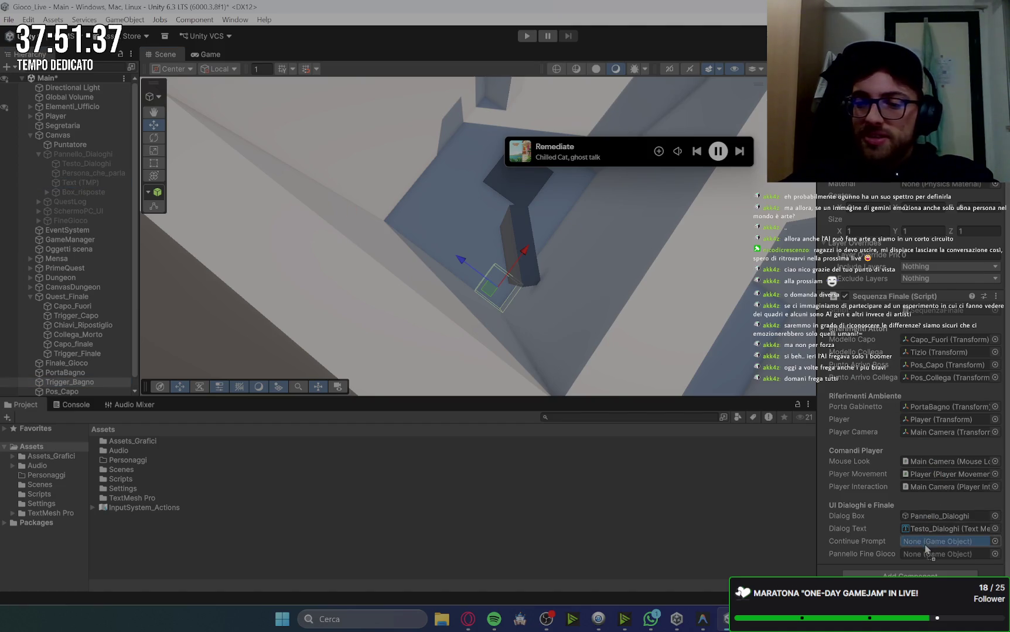
pyautogui.moveTo(55, 219)
pyautogui.mouseDown()
pyautogui.moveTo(658, 491)
pyautogui.moveTo(935, 557)
pyautogui.mouseUp()
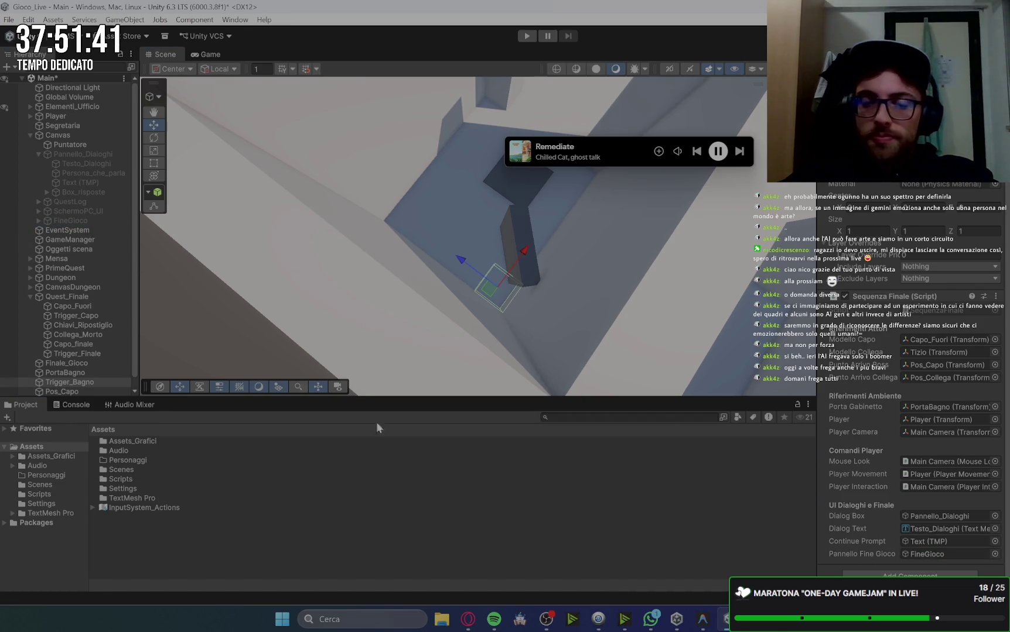
pyautogui.click(468, 619)
pyautogui.scroll(-4, 566, 363)
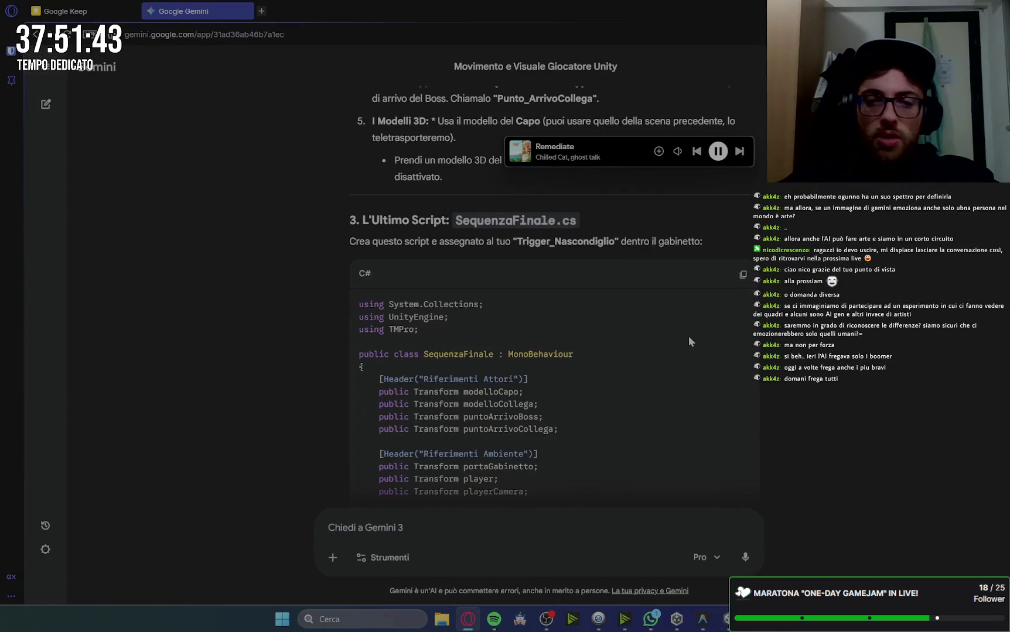
pyautogui.scroll(-15, 769, 321)
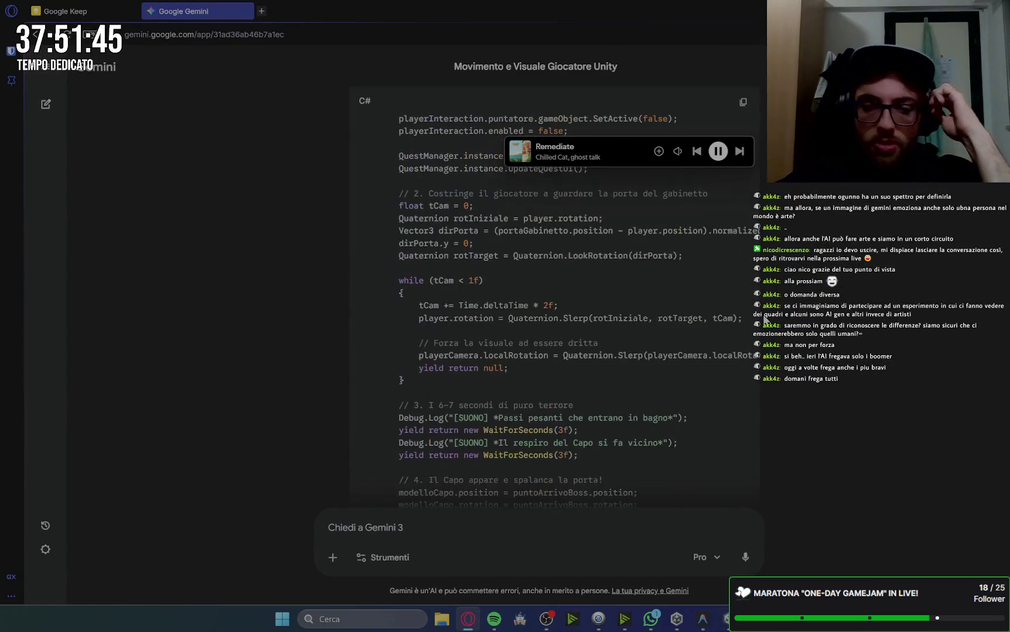
pyautogui.scroll(-10, 764, 320)
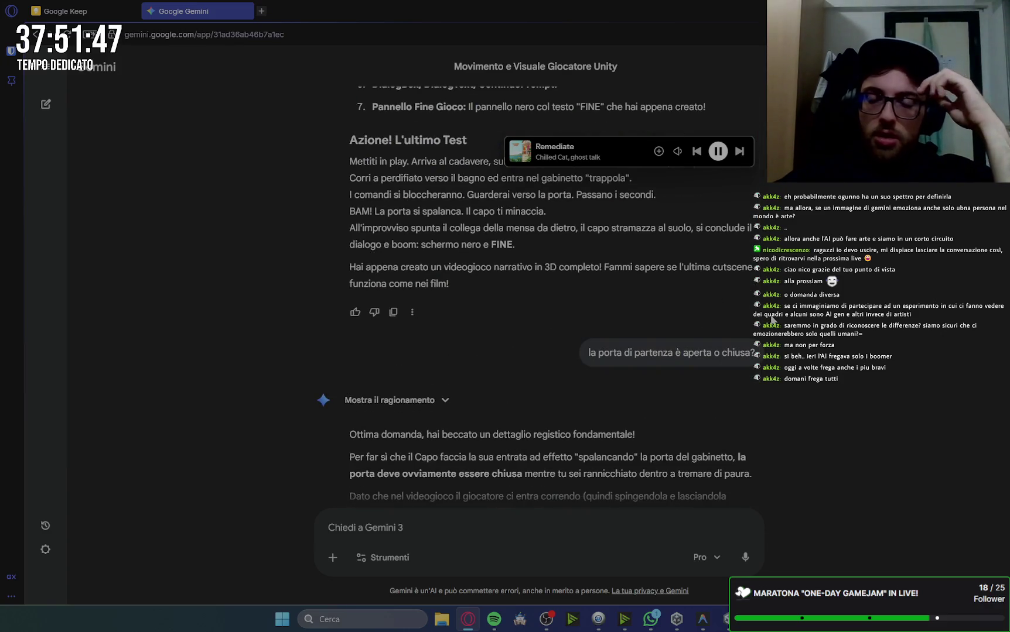
pyautogui.scroll(-7, 772, 319)
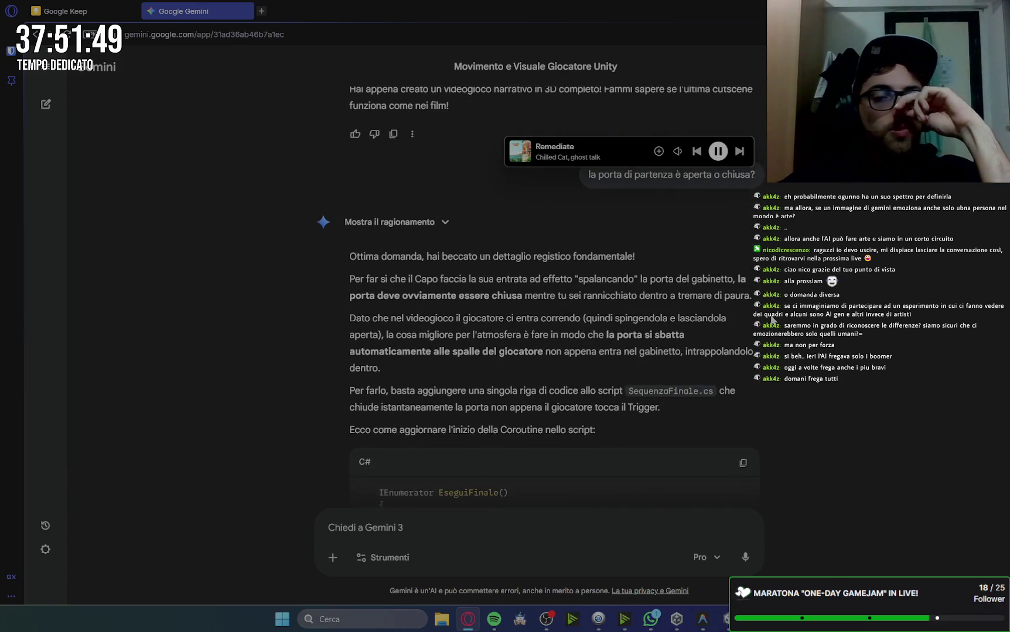
pyautogui.scroll(2, 772, 320)
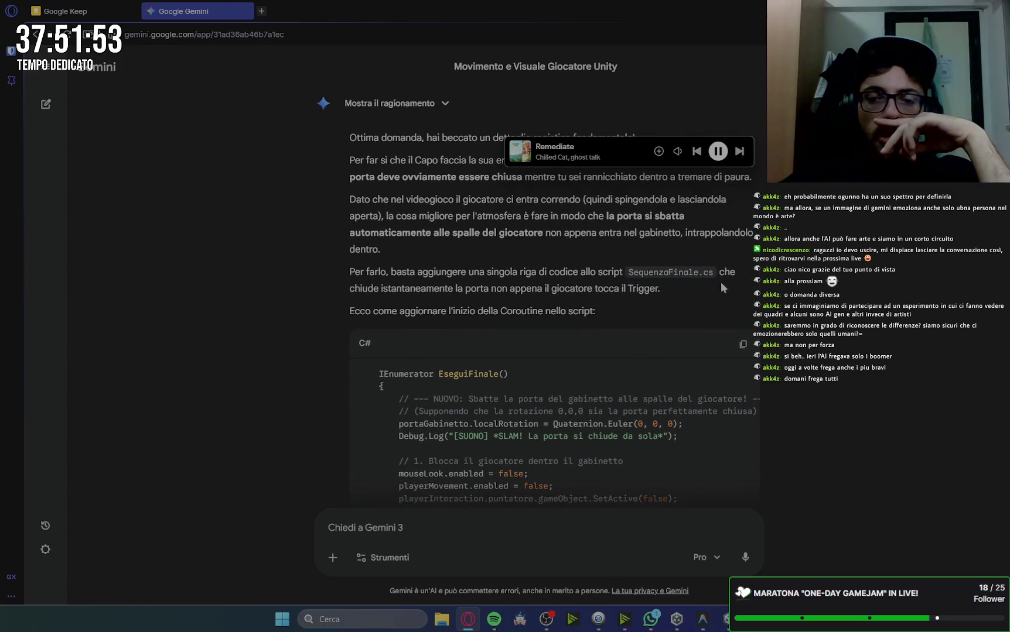
pyautogui.scroll(-1, 806, 308)
pyautogui.scroll(-1, 807, 308)
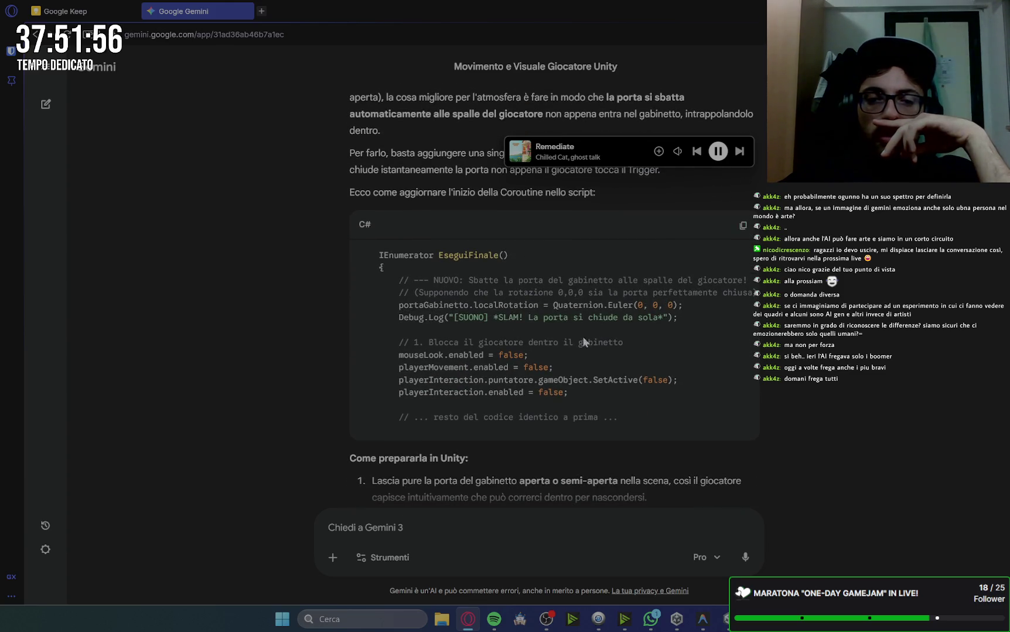
pyautogui.scroll(-3, 585, 341)
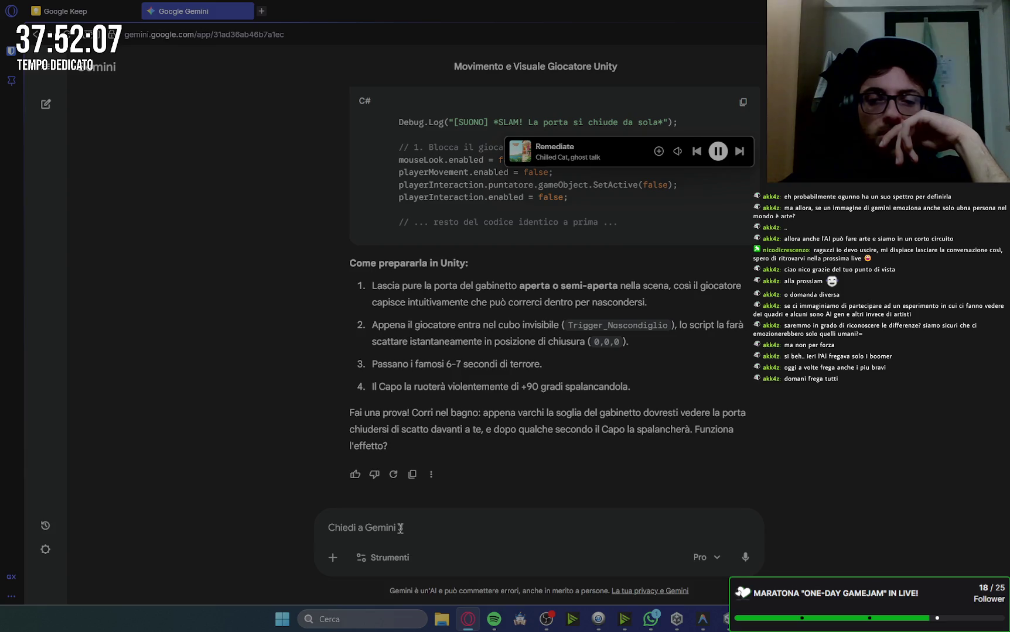
pyautogui.scroll(4, 771, 437)
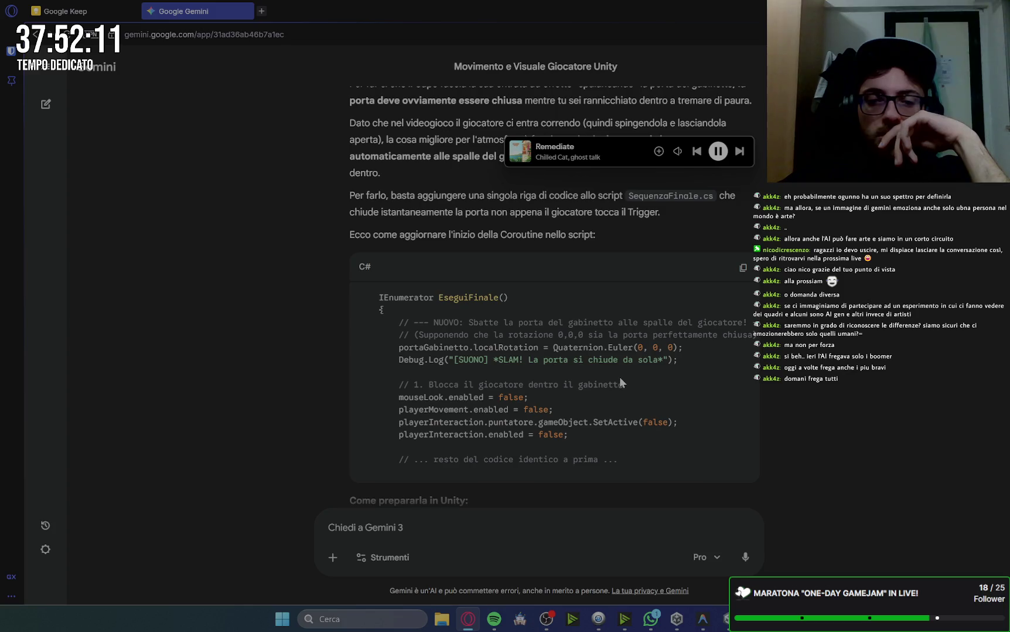
pyautogui.click(455, 512)
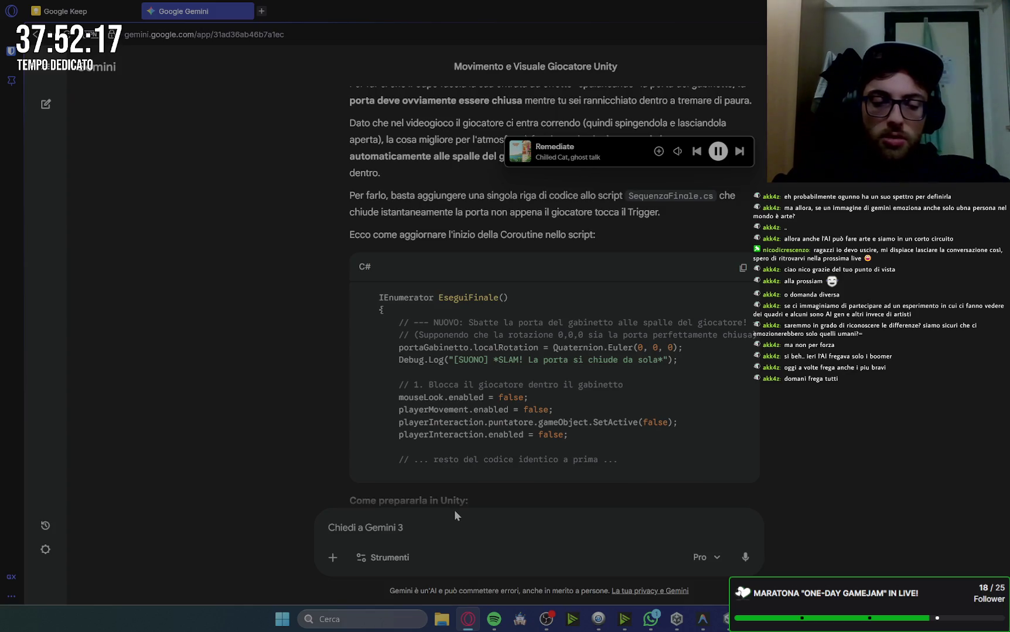
# Ask Gemini 'scrivimi sequenzafinale completo' for the complete script
pyautogui.write('scrivimi sequan')
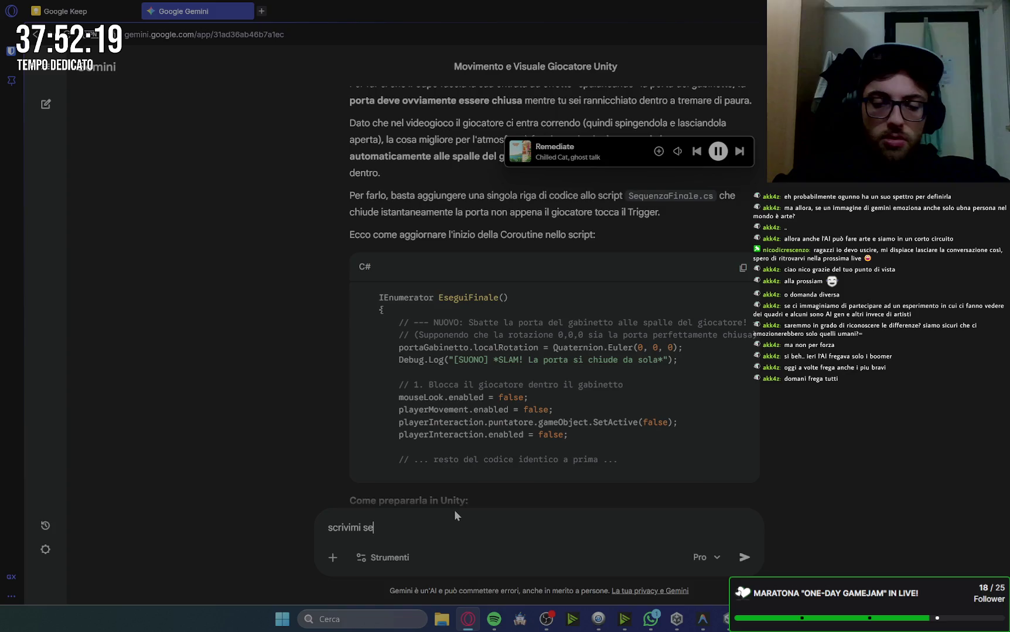
pyautogui.press('BackSpace')
pyautogui.press('BackSpace')
pyautogui.write('enzafinale')
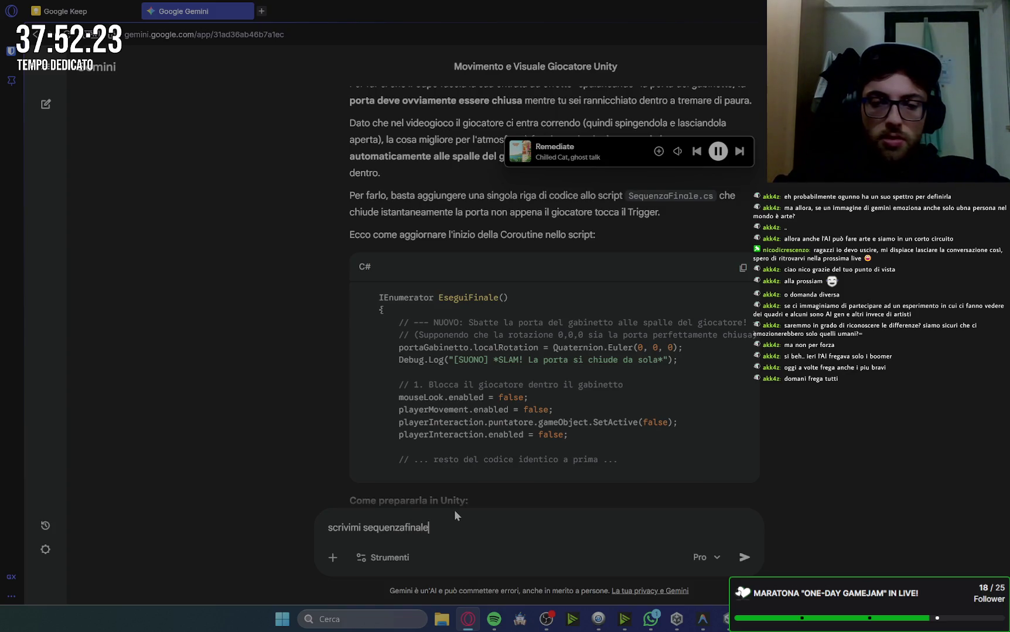
pyautogui.write(' com')
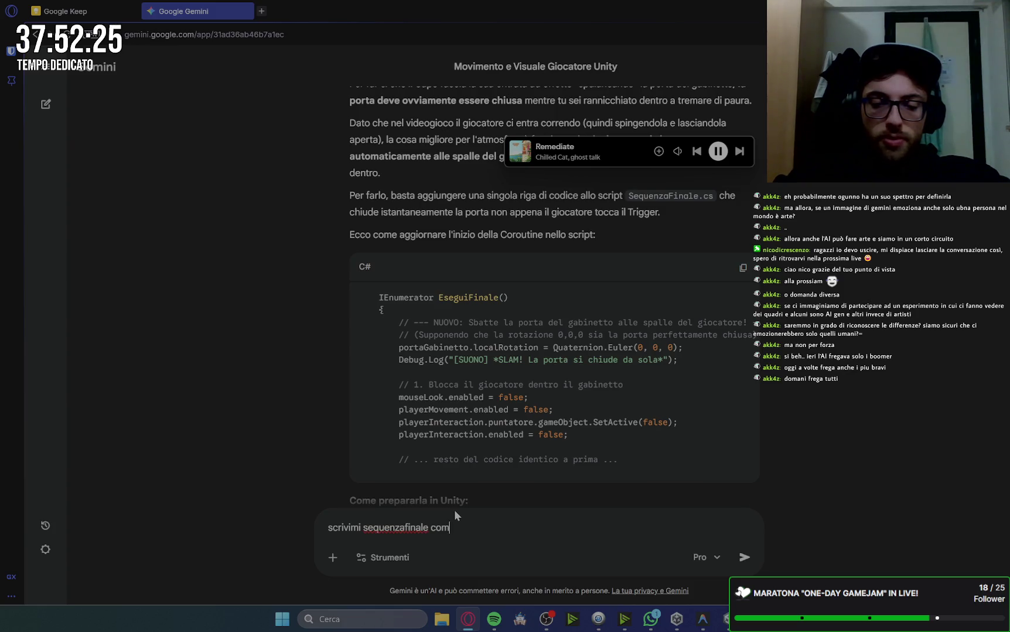
pyautogui.write('pleto')
pyautogui.press('Return')
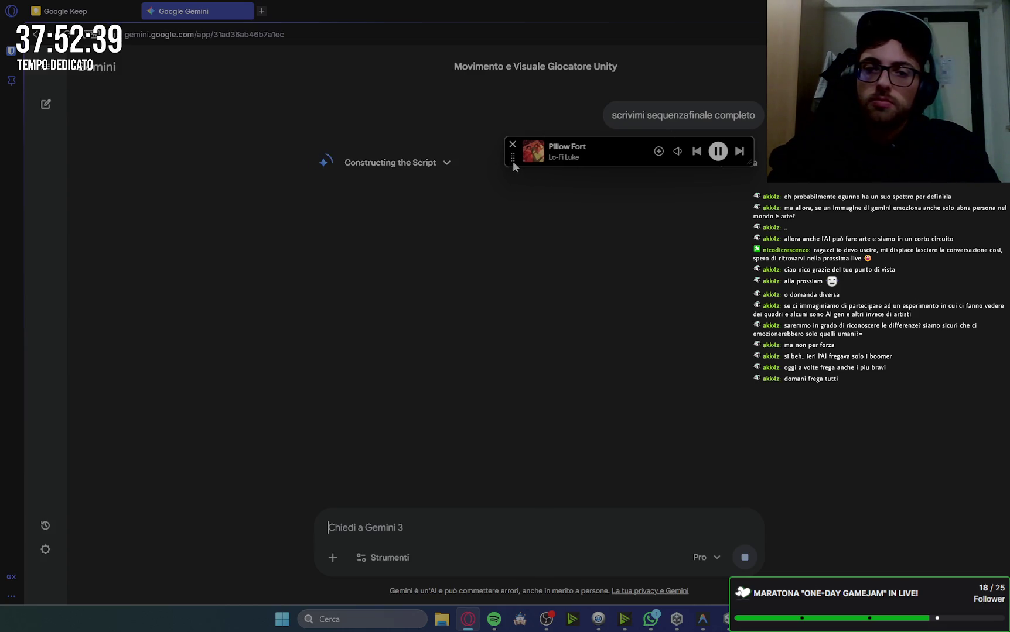
# Copy the generated SequenzaFinale.cs code and go back to Unity
pyautogui.moveTo(512, 163)
pyautogui.mouseDown()
pyautogui.moveTo(473, 84)
pyautogui.moveTo(381, 27)
pyautogui.mouseUp()
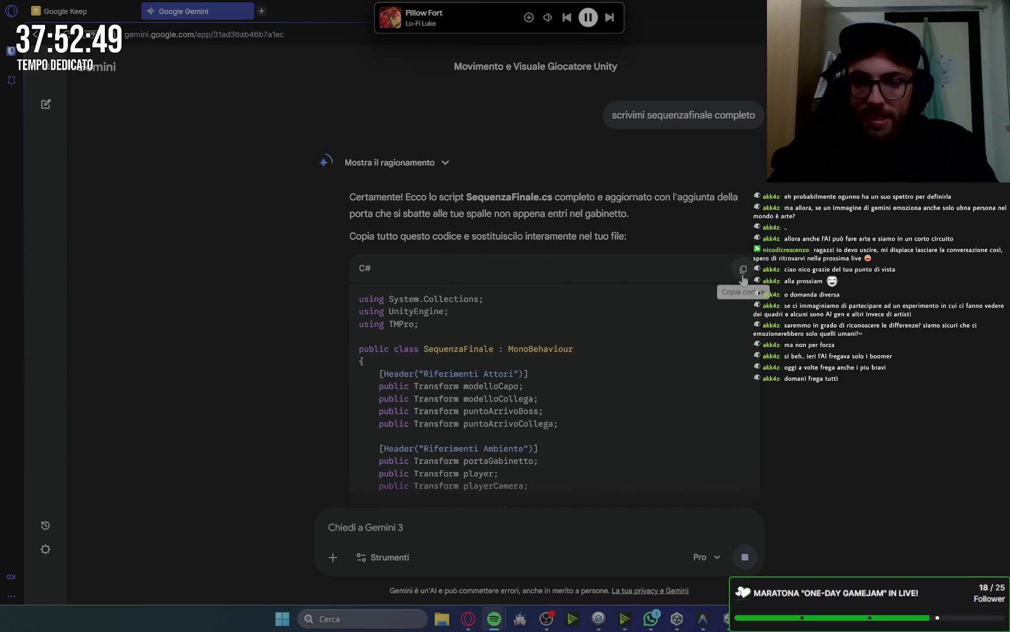
pyautogui.click(742, 269)
pyautogui.click(727, 620)
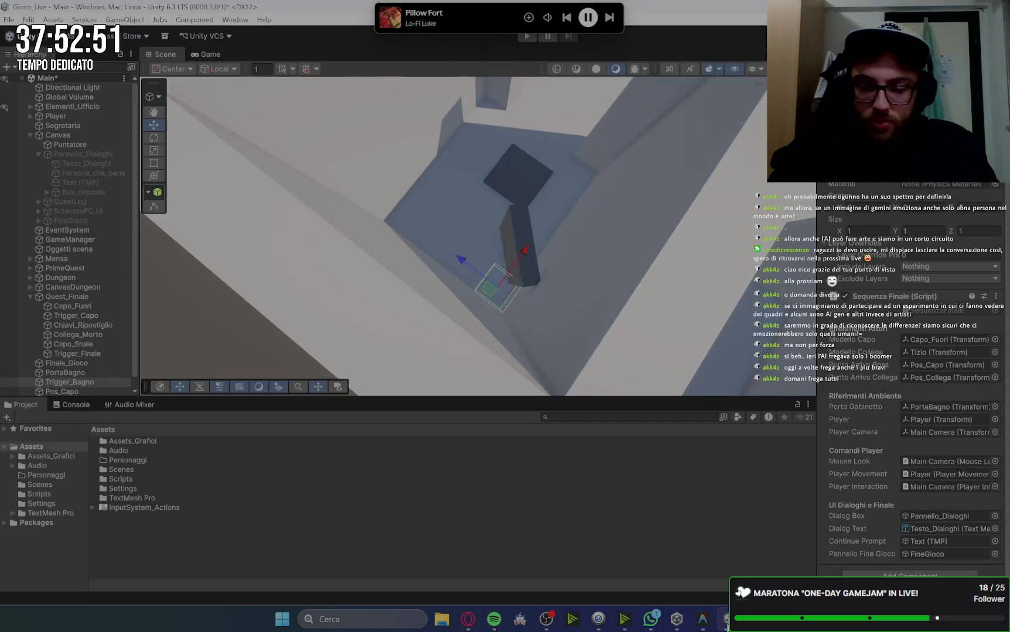
# Replace SequenzaFinale.cs with the copied code and save it so Unity recompiles
pyautogui.click(702, 619)
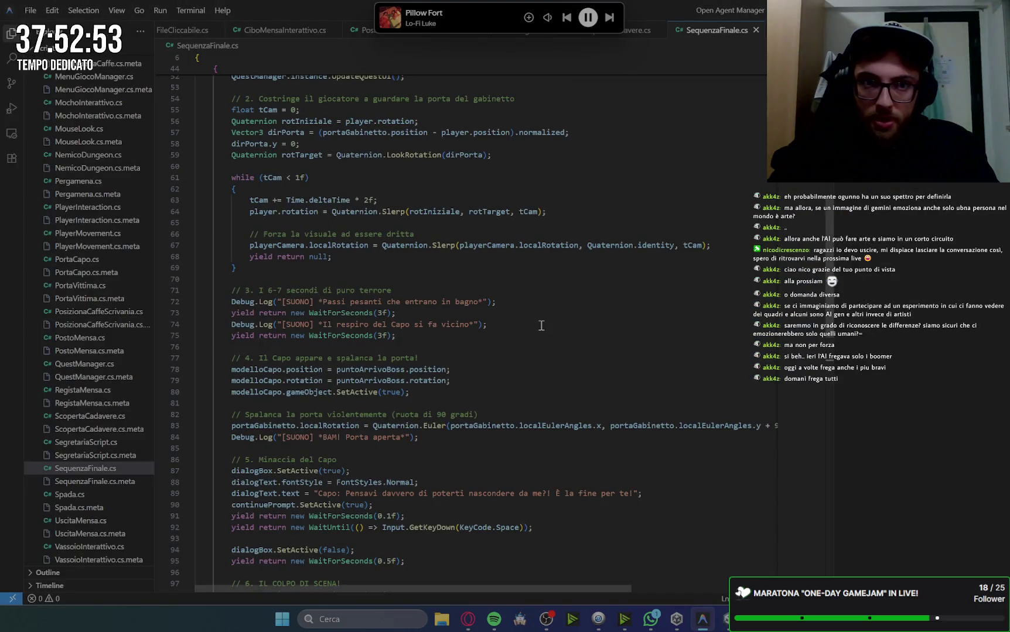
pyautogui.hotkey('ctrl', 'a')
pyautogui.hotkey('ctrl', 'v')
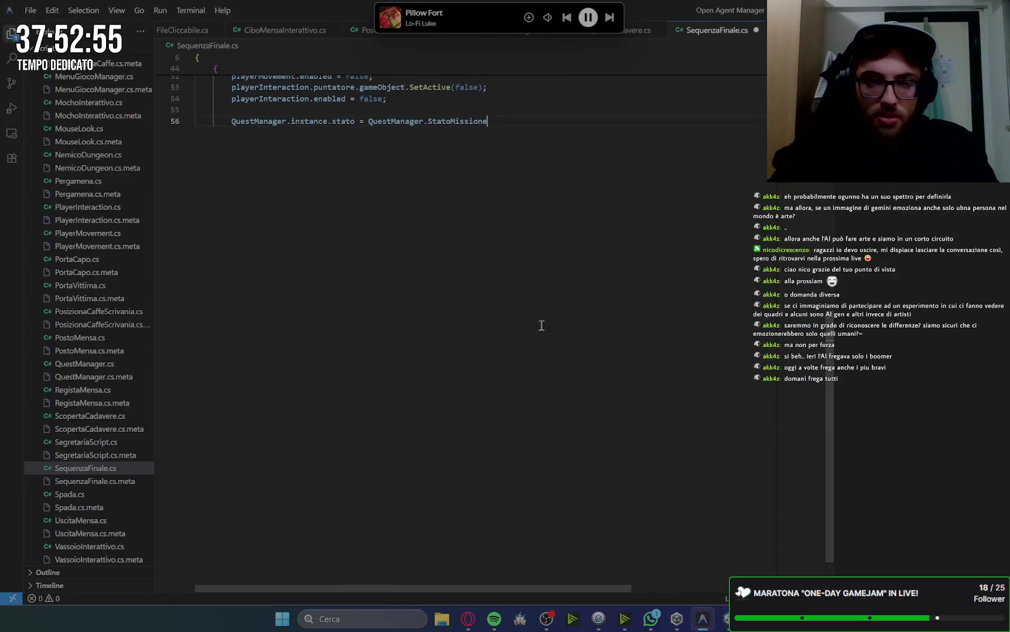
pyautogui.hotkey('alt', 'Tab')
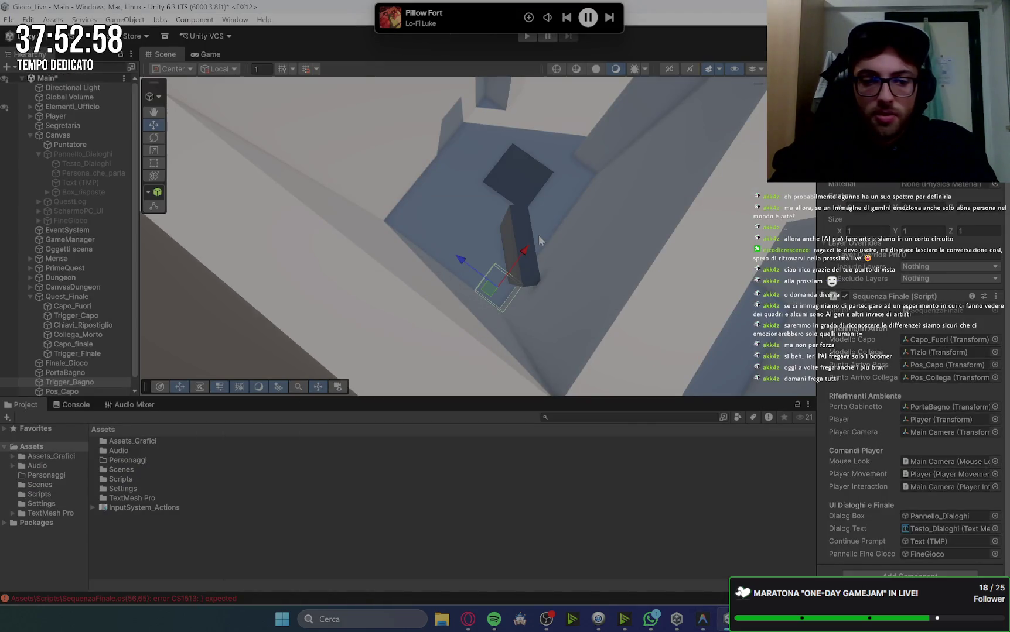
pyautogui.click(702, 619)
pyautogui.scroll(3, 344, 290)
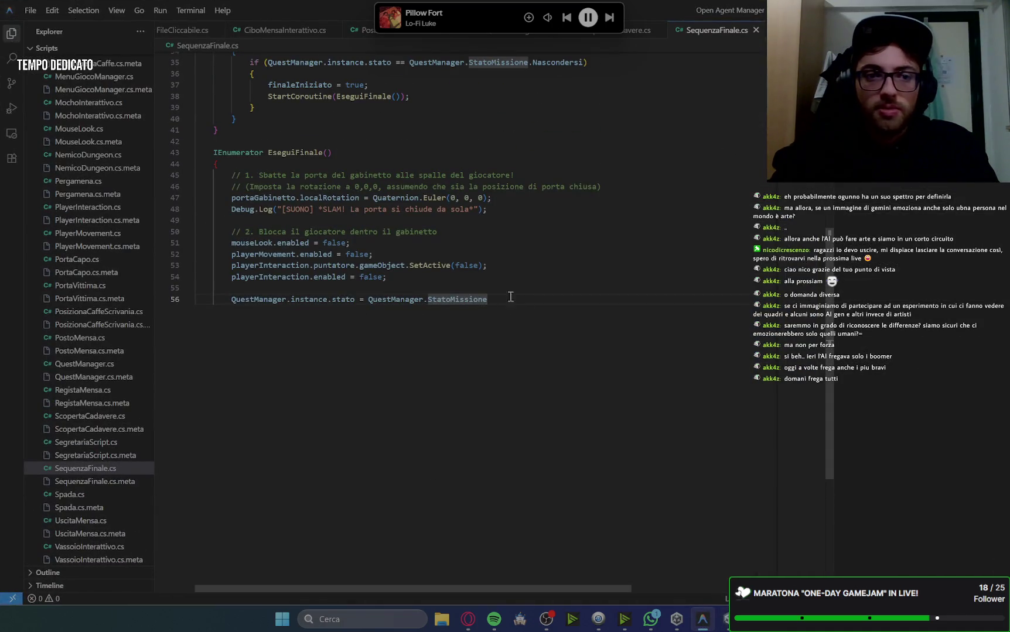
pyautogui.press('Return')
pyautogui.write('}')
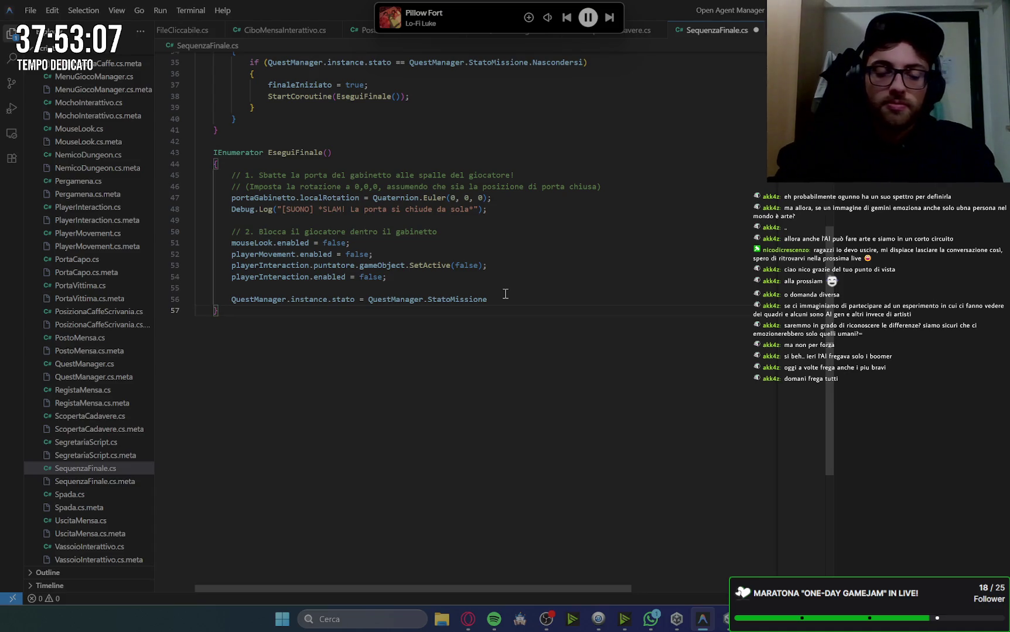
pyautogui.hotkey('alt', 'Tab')
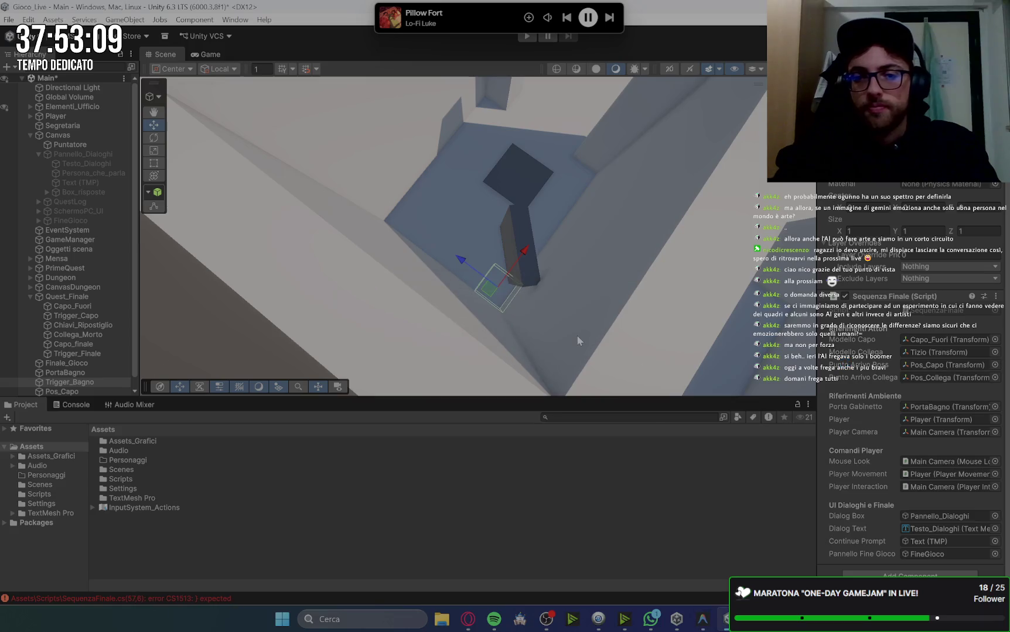
# Open the first compile error and add the missing semicolon after StatoMissione on line 56
pyautogui.click(78, 407)
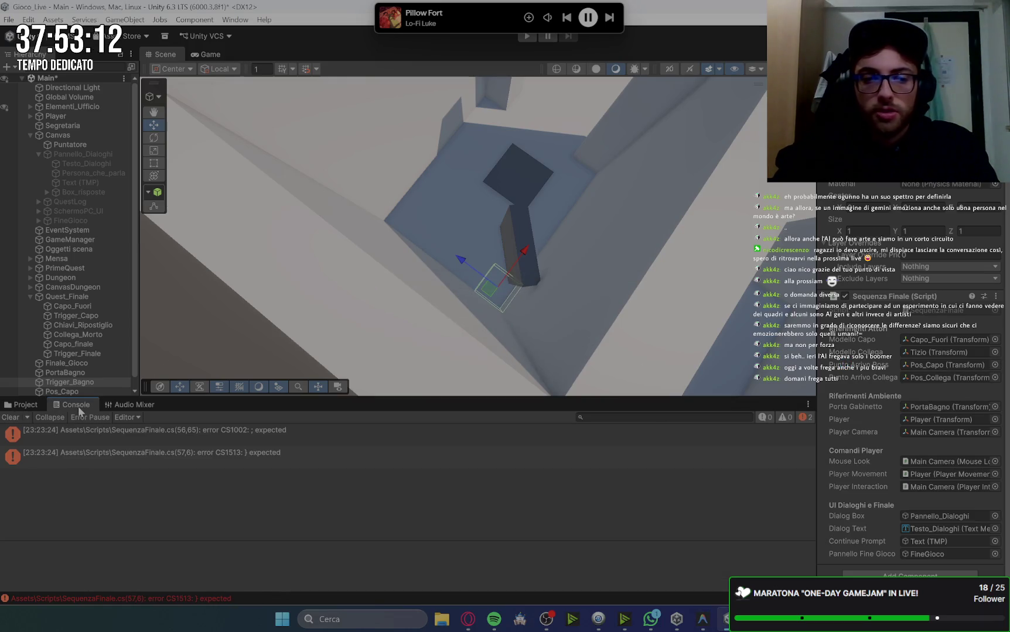
pyautogui.click(290, 434)
pyautogui.doubleClick(288, 433)
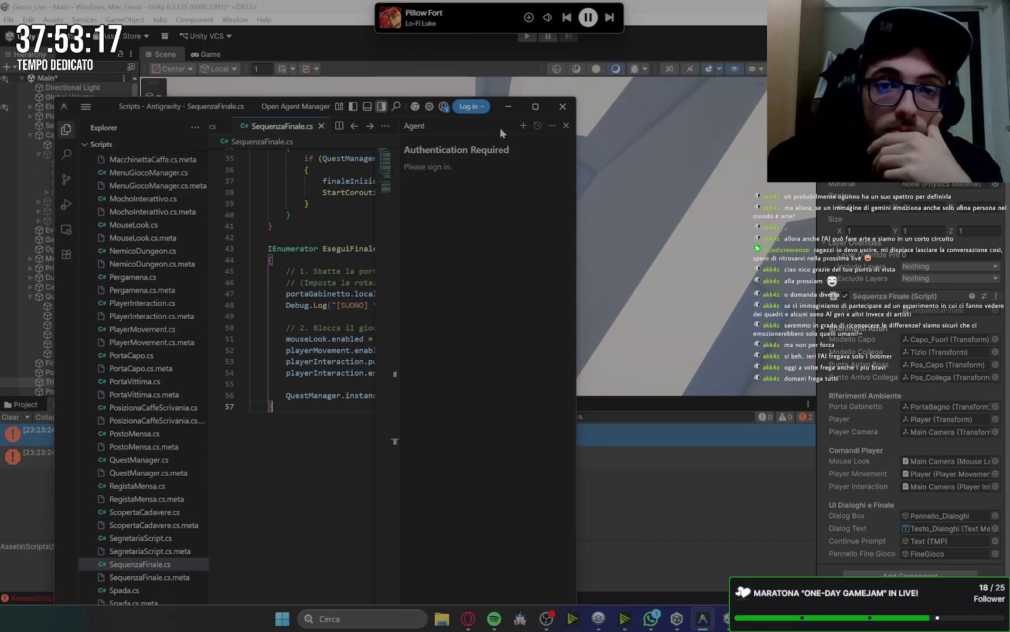
pyautogui.click(534, 106)
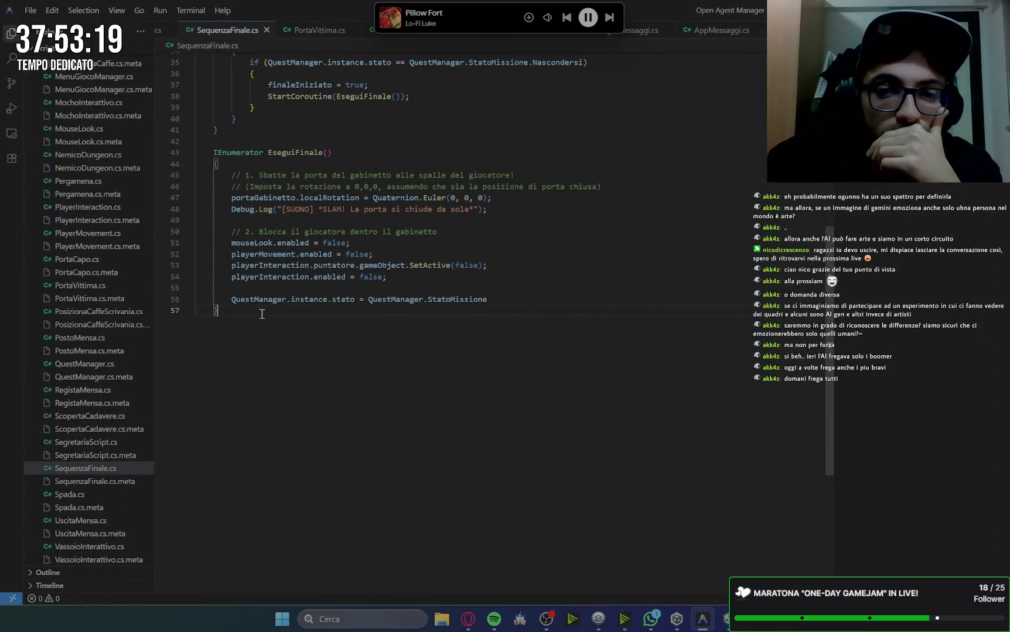
pyautogui.click(509, 301)
pyautogui.write(';')
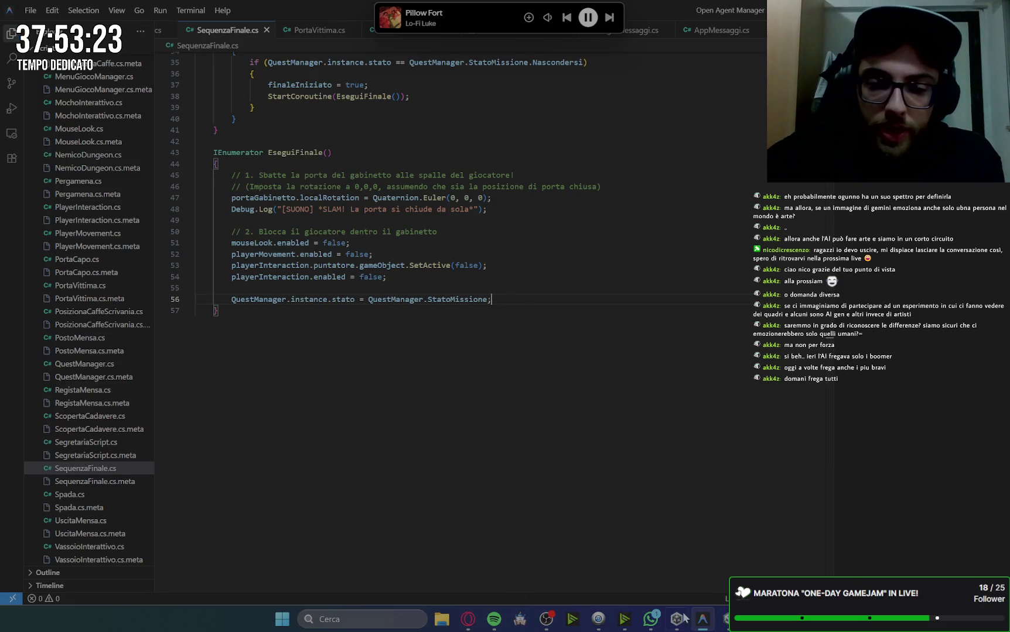
pyautogui.click(725, 619)
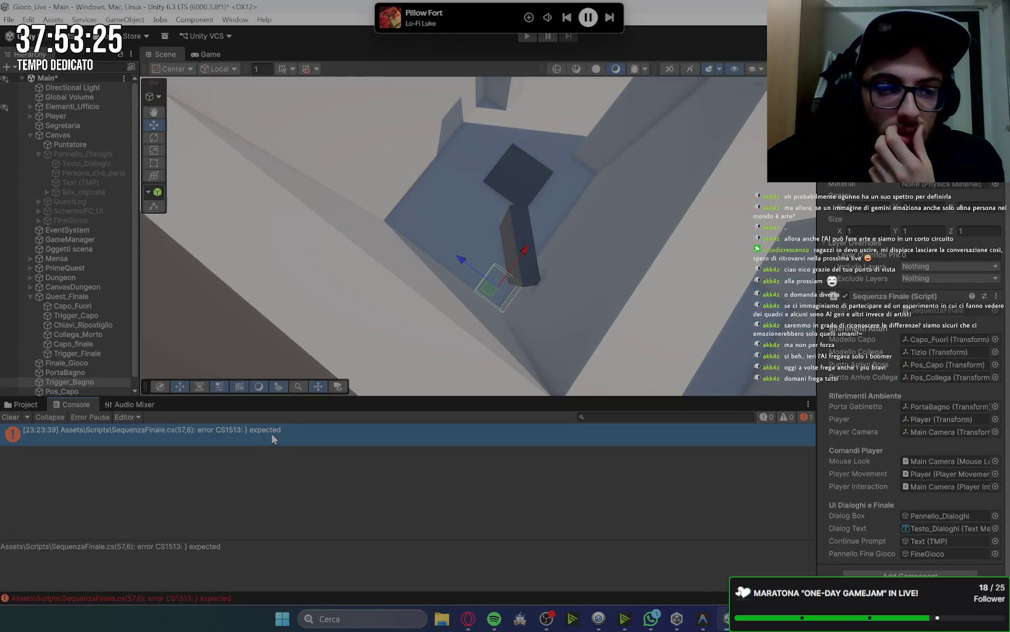
# Add the missing closing brace at the script's end, save, and clear the Console
pyautogui.doubleClick(272, 432)
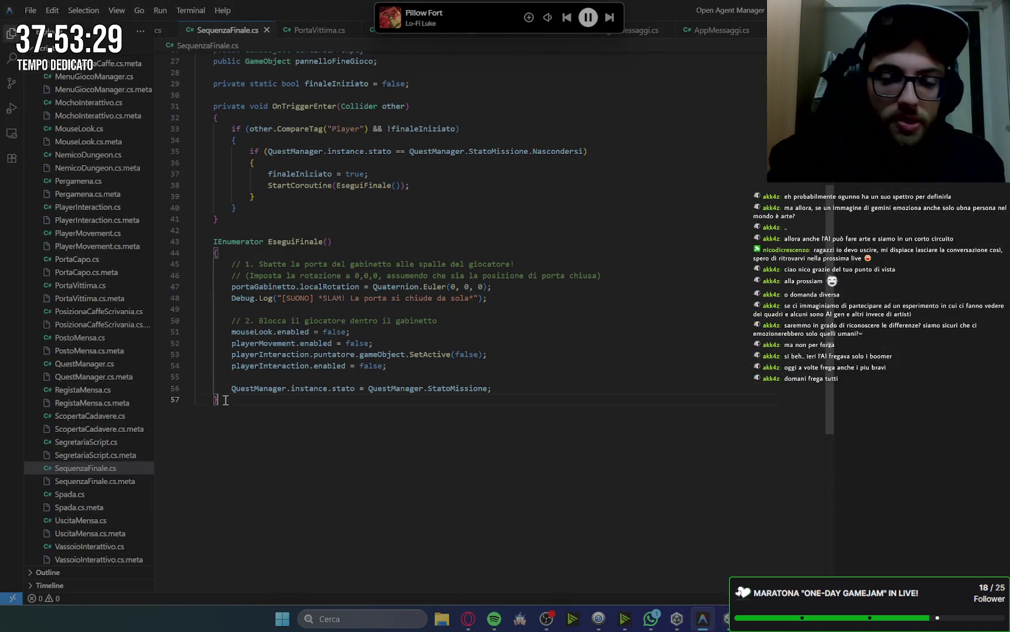
pyautogui.press('Return')
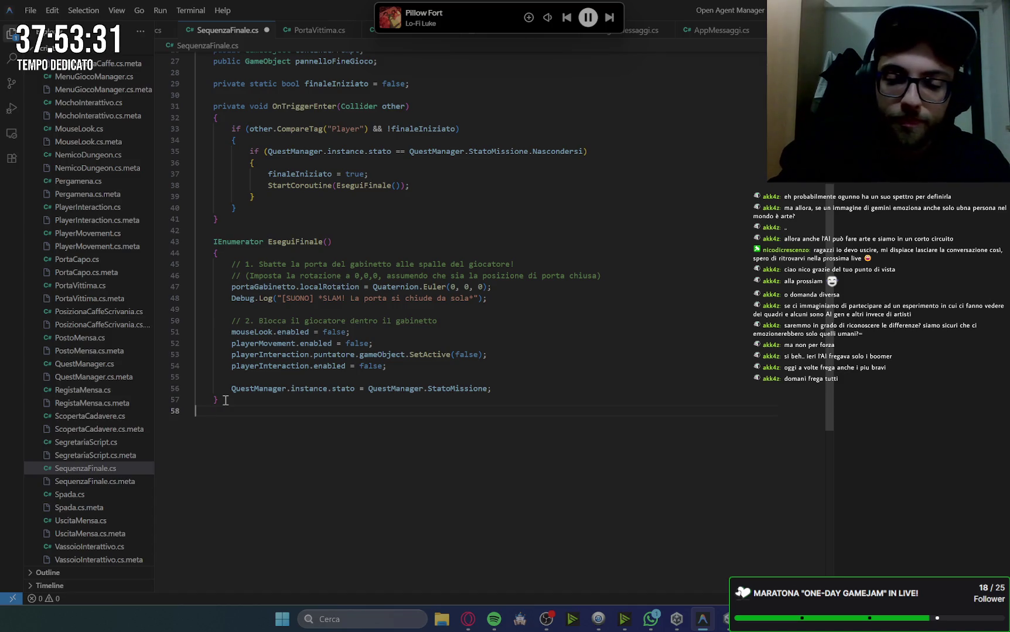
pyautogui.write('}')
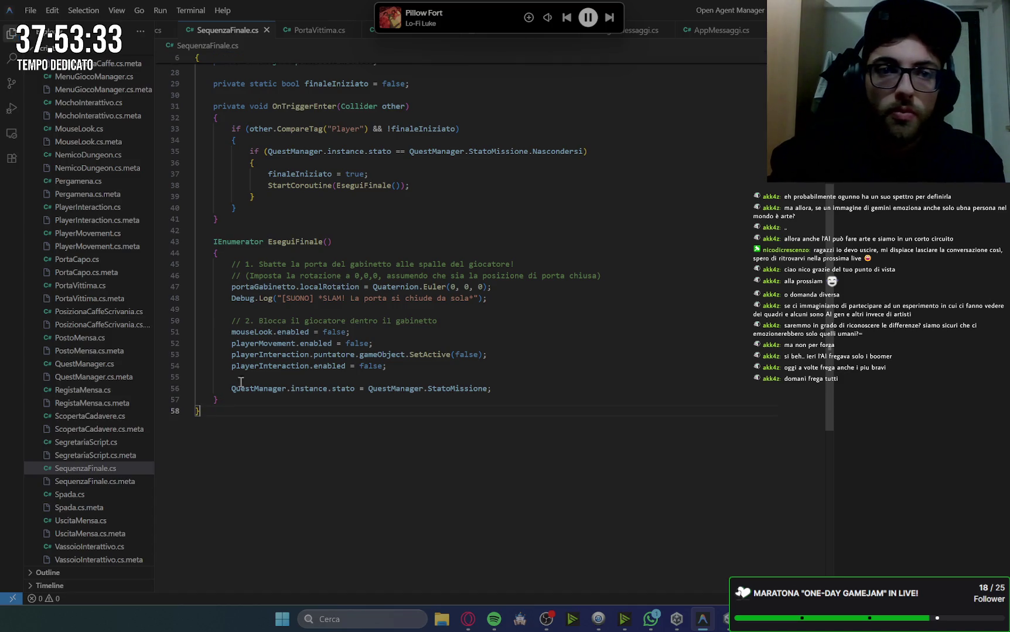
pyautogui.hotkey('alt', 'Tab')
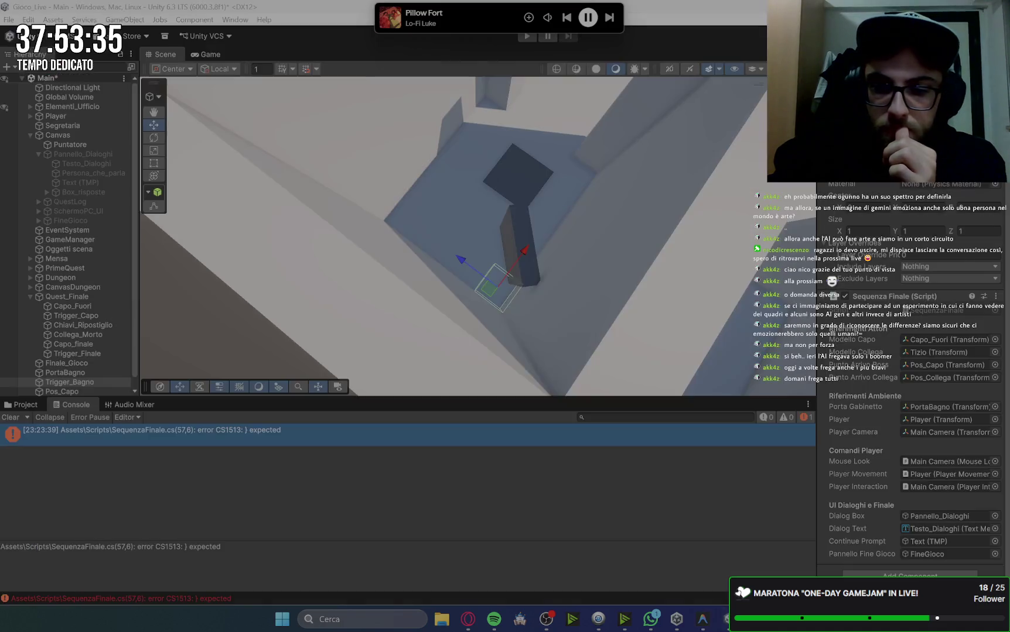
pyautogui.click(12, 417)
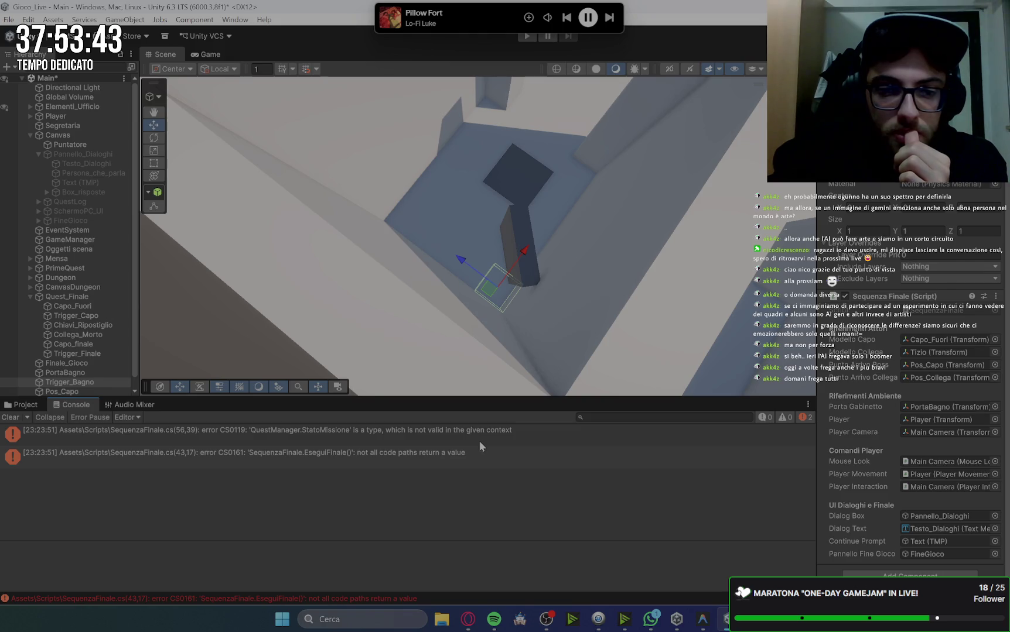
# Copy Gemini's full 142-line script, paste it over SequenzaFinale.cs, and save
pyautogui.click(472, 622)
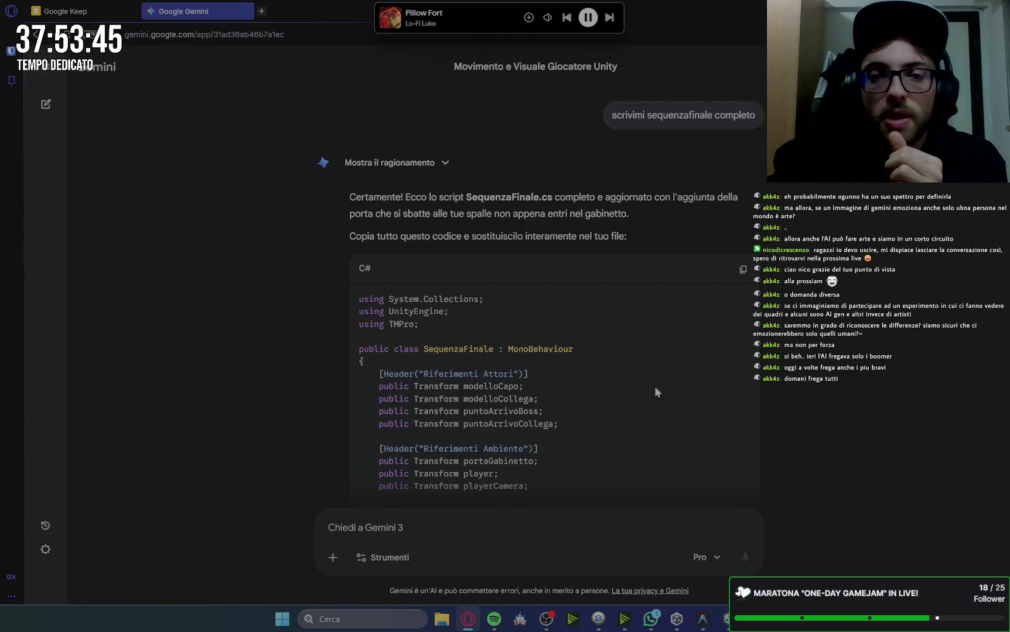
pyautogui.scroll(-20, 878, 317)
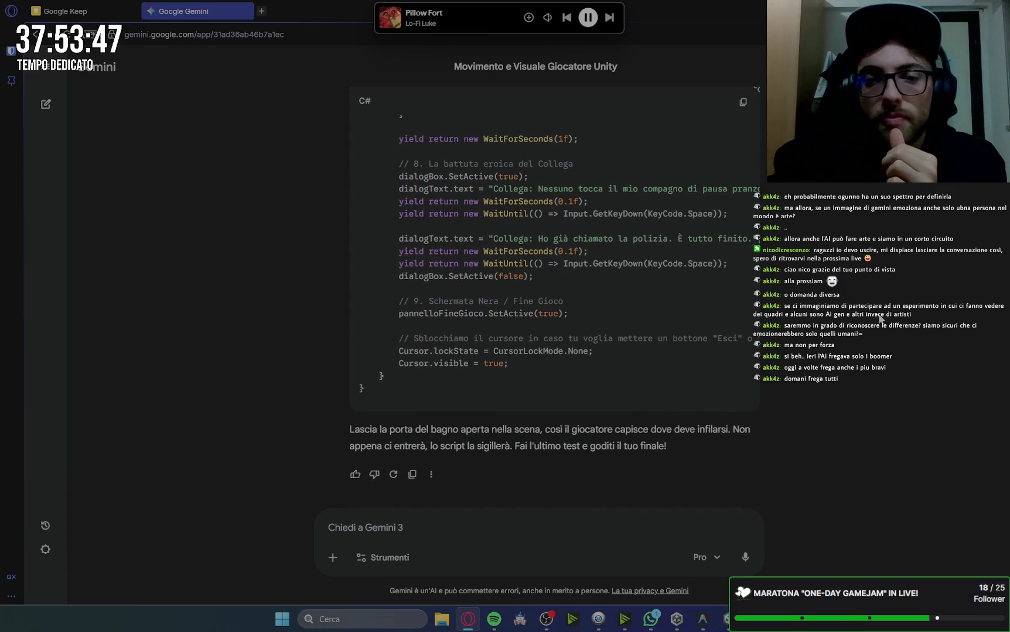
pyautogui.click(742, 105)
pyautogui.click(726, 626)
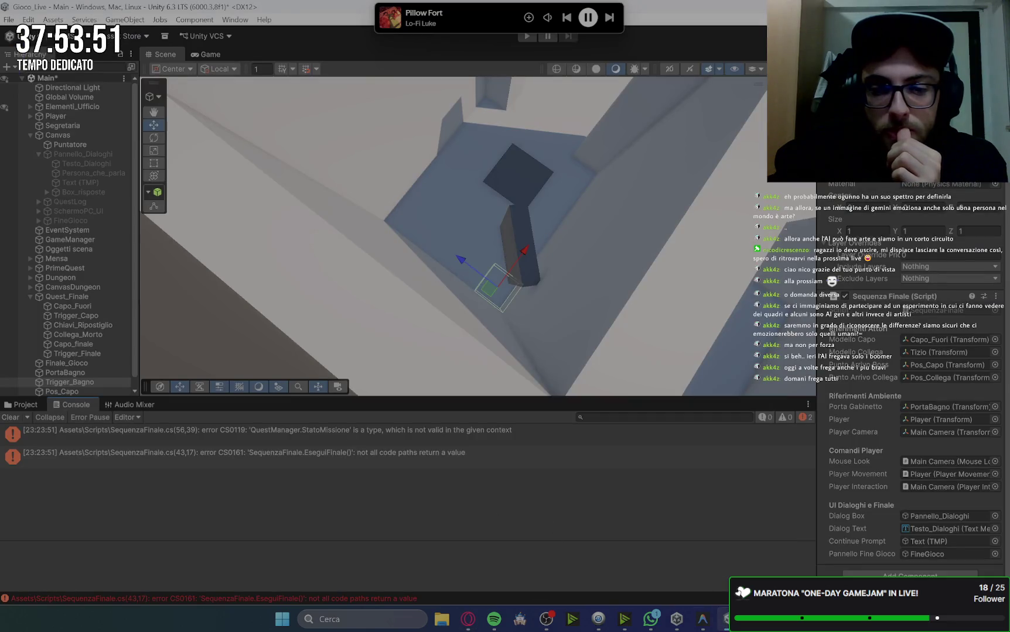
pyautogui.click(704, 620)
pyautogui.click(483, 333)
pyautogui.hotkey('ctrl', 'a')
pyautogui.hotkey('ctrl', 'v')
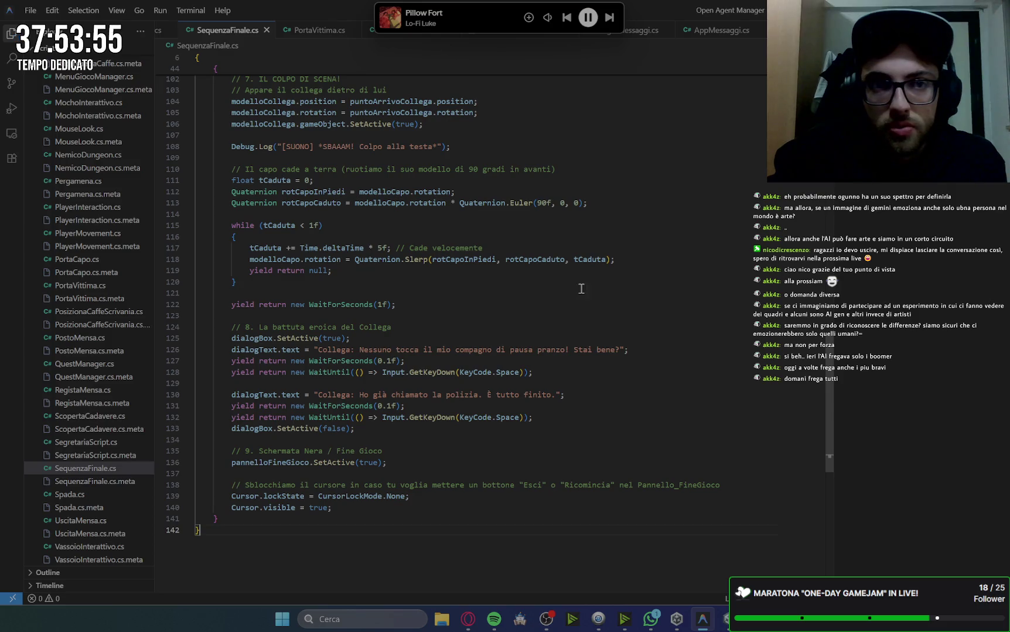
pyautogui.hotkey('alt', 'Tab')
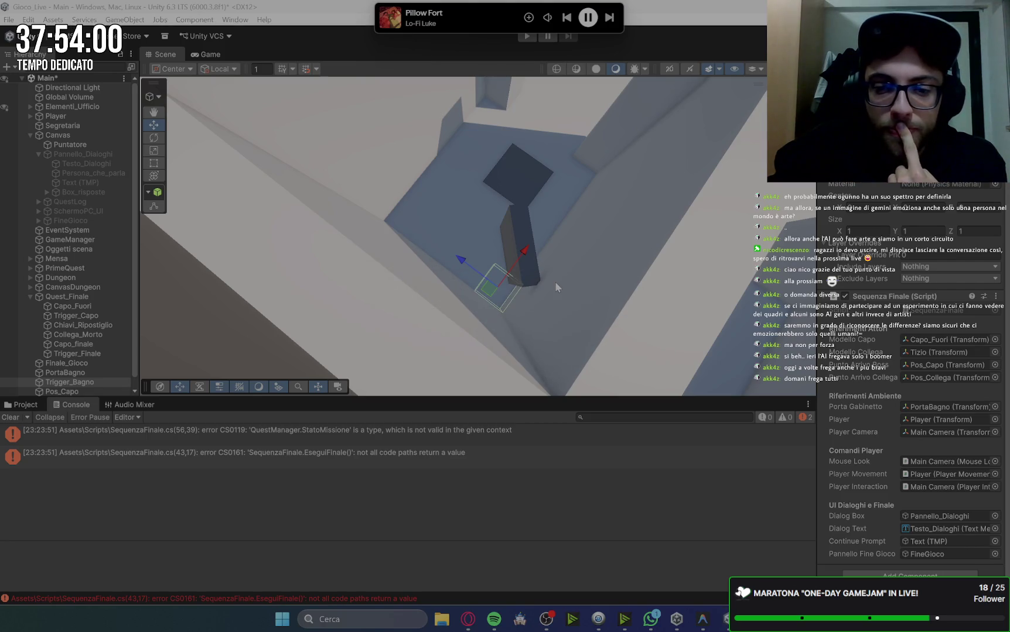
# Clear the Console and collapse the Canvas and Player groups in the Hierarchy
pyautogui.click(9, 417)
pyautogui.scroll(-2, 857, 369)
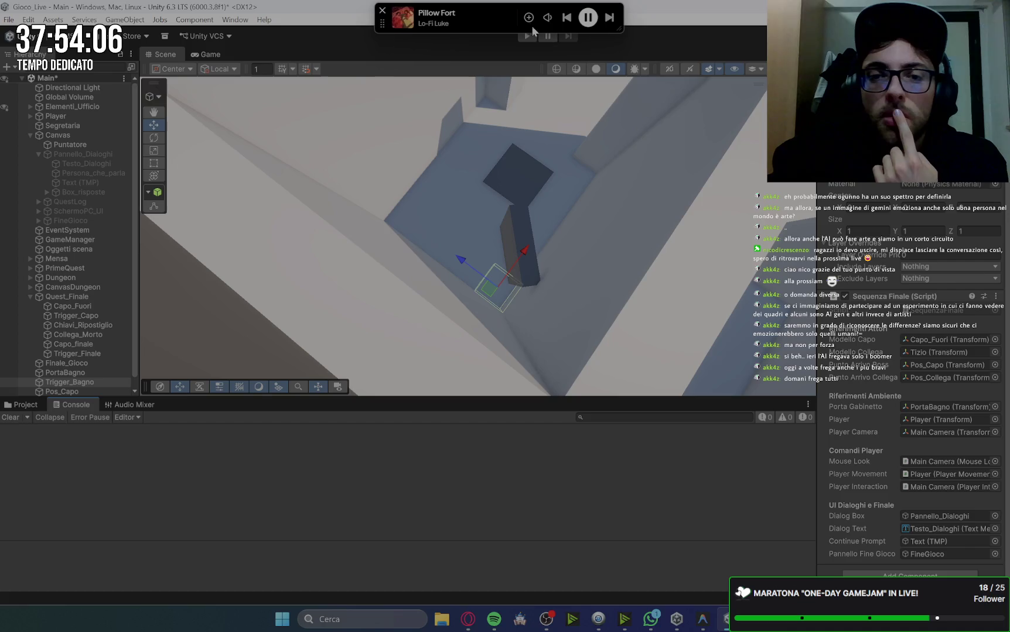
pyautogui.click(30, 135)
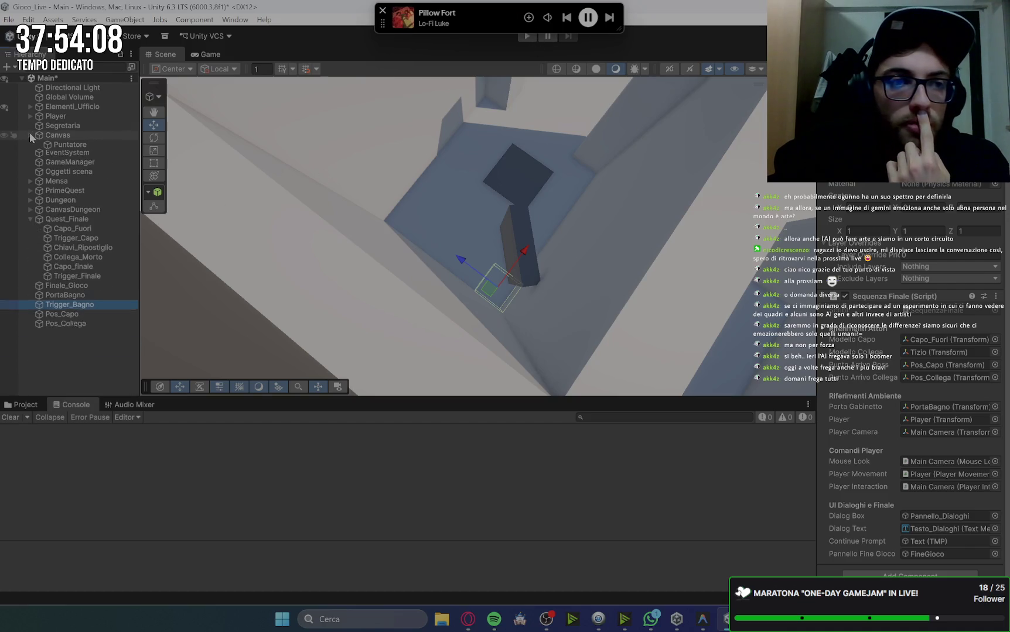
pyautogui.click(30, 115)
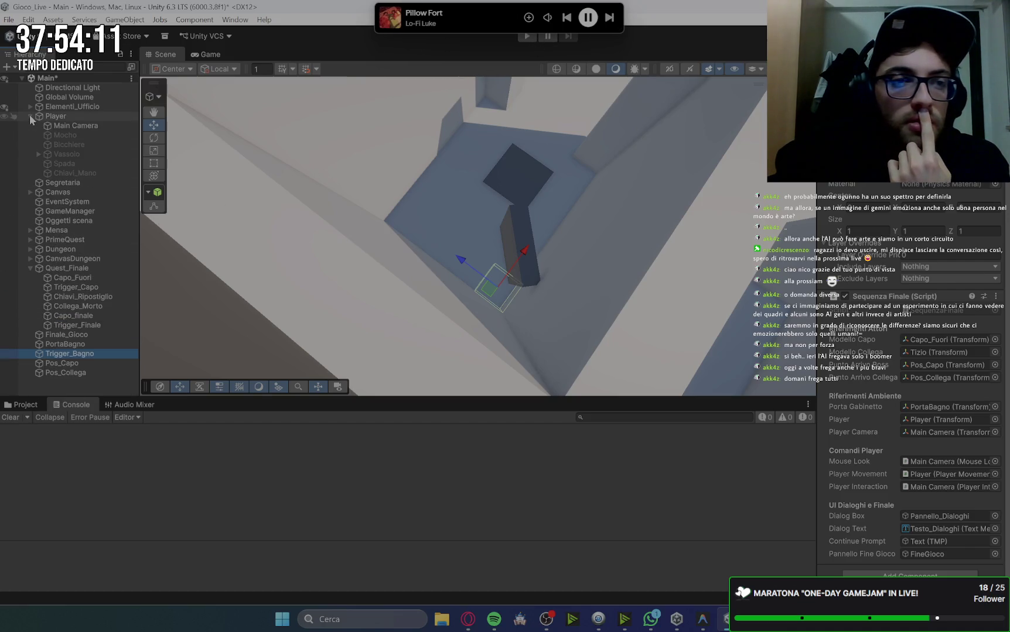
pyautogui.click(29, 116)
pyautogui.click(30, 116)
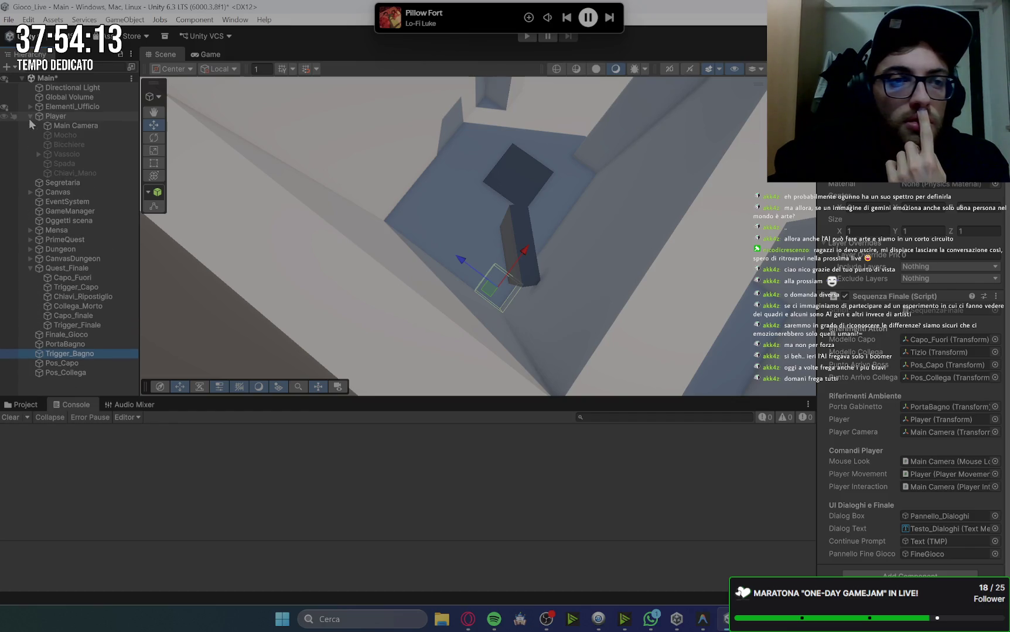
pyautogui.click(30, 116)
# Move PortaBagno, Trigger_Bagno, Pos_Capo and Pos_Collega under Finale_Gioco, then enter Play mode
pyautogui.click(28, 211)
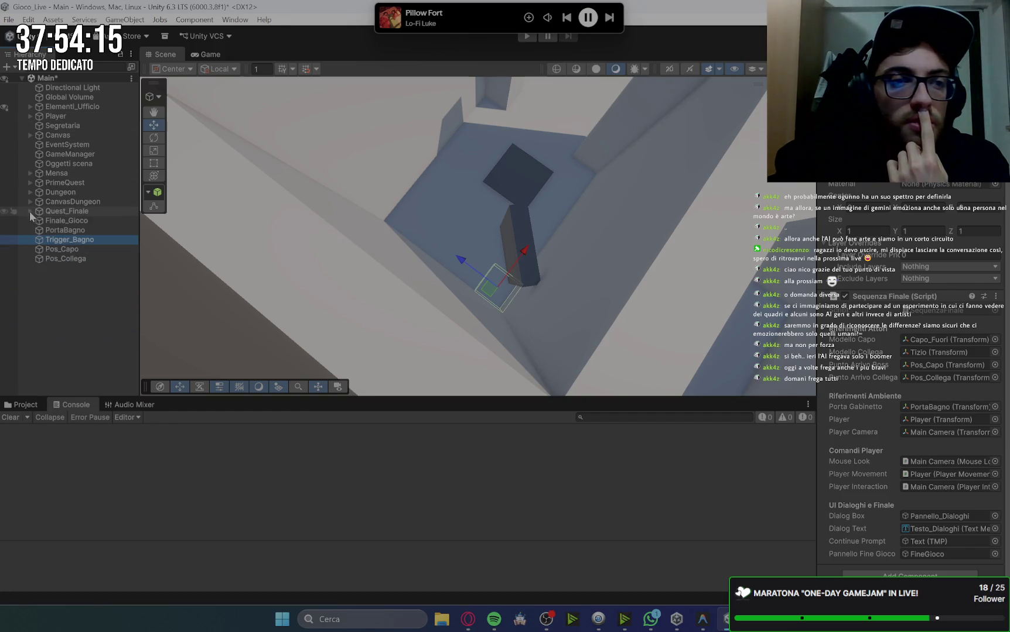
pyautogui.click(63, 268)
pyautogui.click(64, 228)
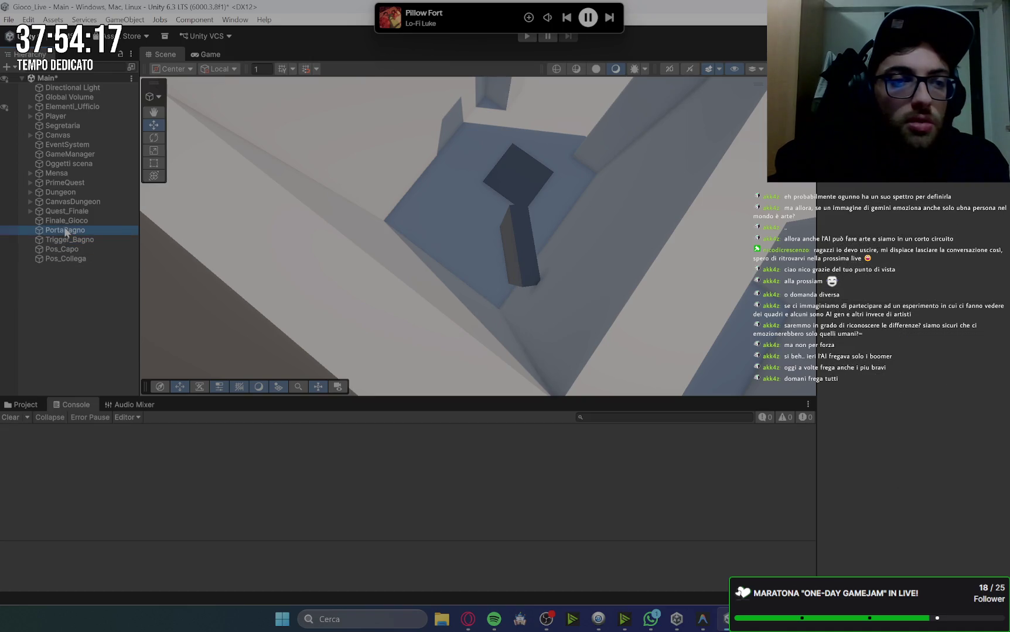
pyautogui.keyDown('shift'); pyautogui.click(69, 258); pyautogui.keyUp('shift')
pyautogui.moveTo(64, 236); pyautogui.dragTo(70, 222)
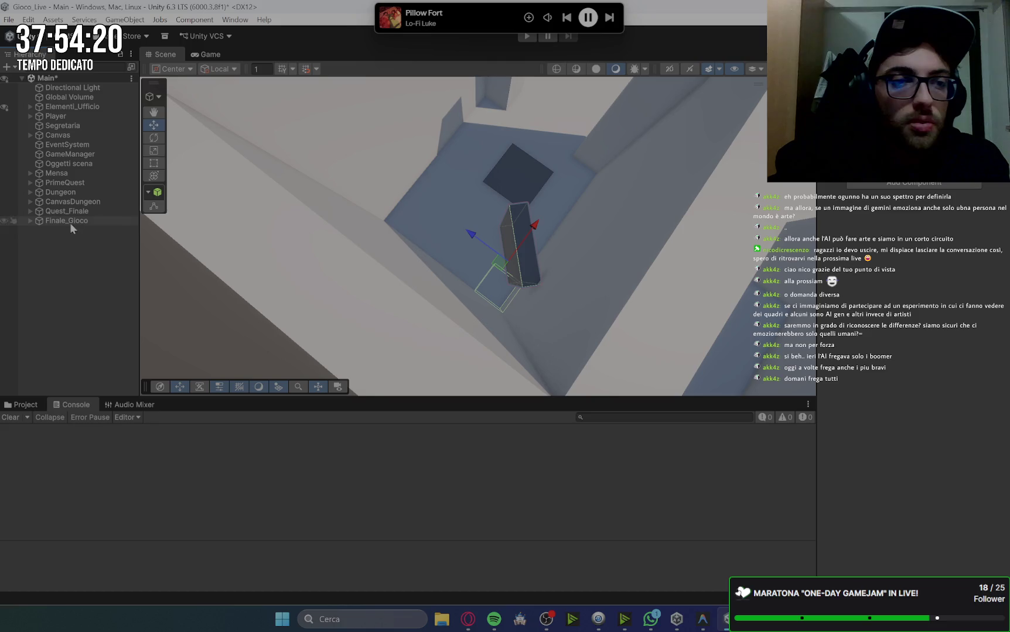
pyautogui.click(527, 37)
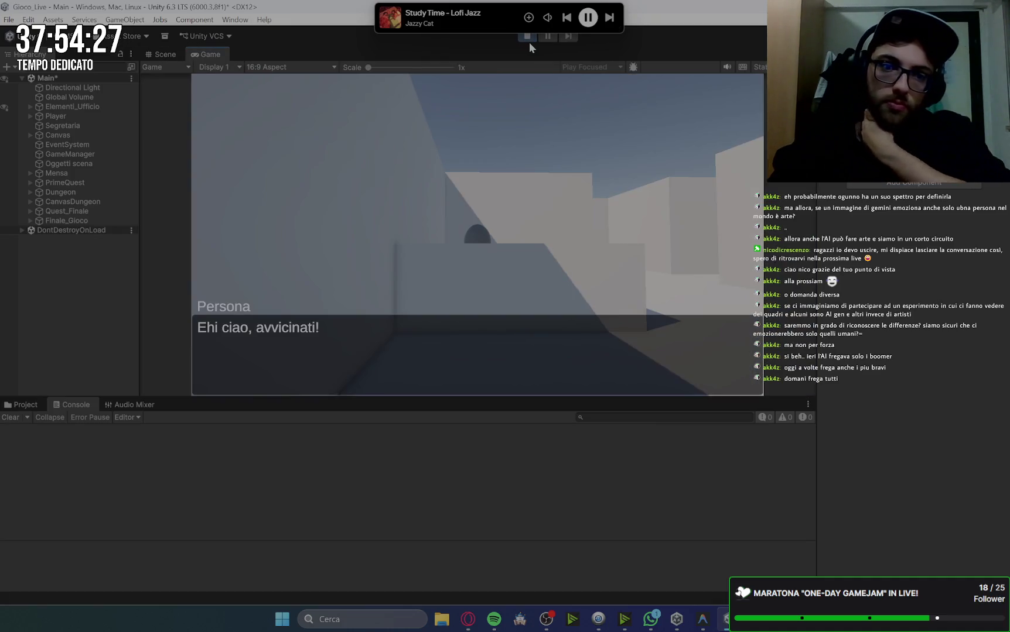
# Dismiss the greeting, select Player to check its Player Movement Speed of 20, and walk forward
pyautogui.click(563, 218)
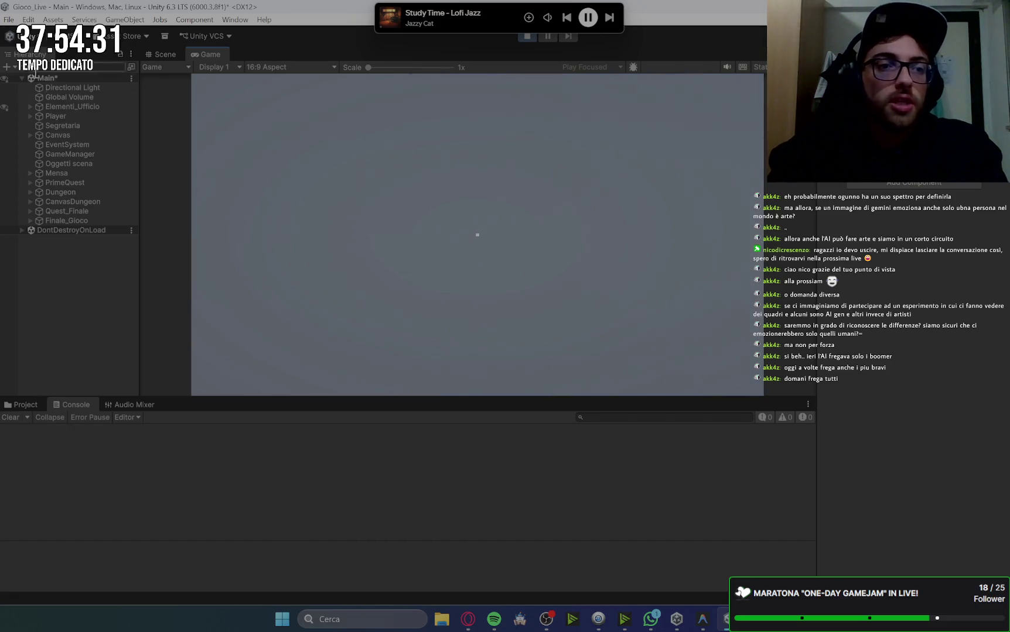
pyautogui.click(28, 117)
pyautogui.click(71, 116)
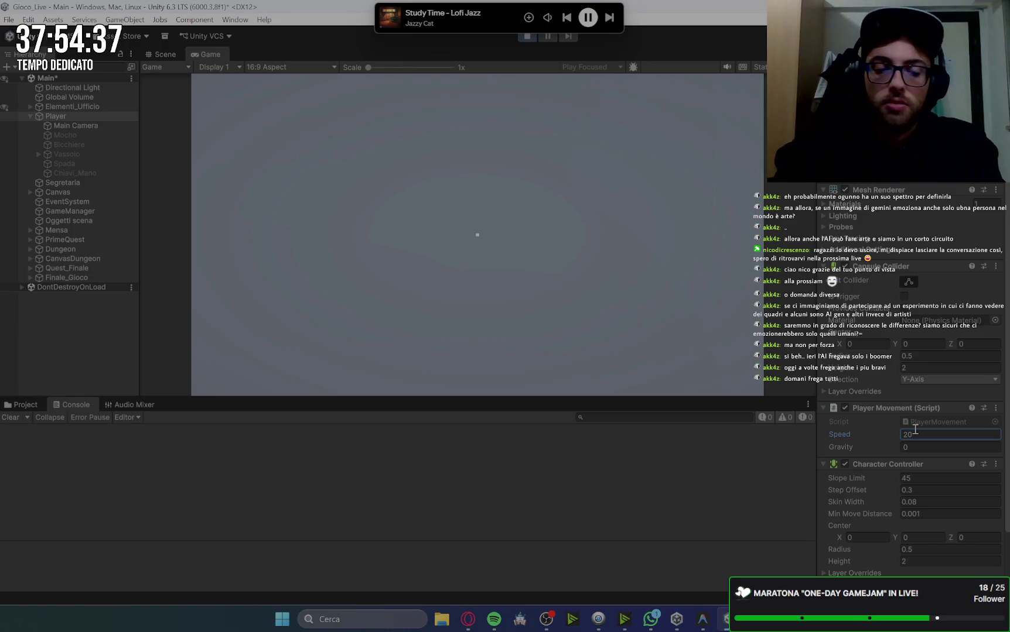
pyautogui.press('w')
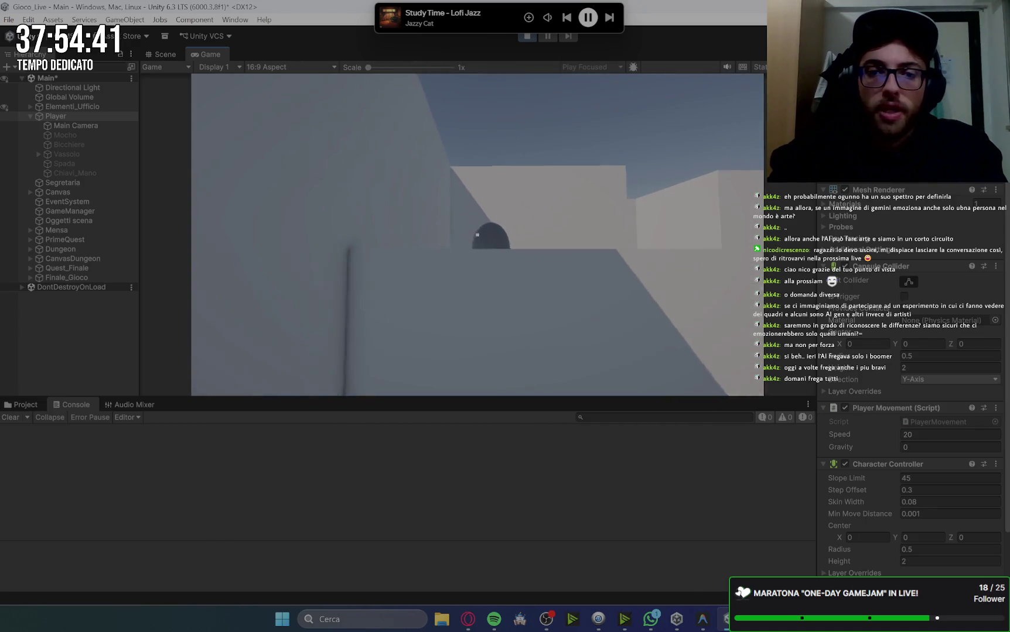
# Talk to the first character and pick up the document on the desk
pyautogui.press('e')
pyautogui.press('space')
pyautogui.press('w')
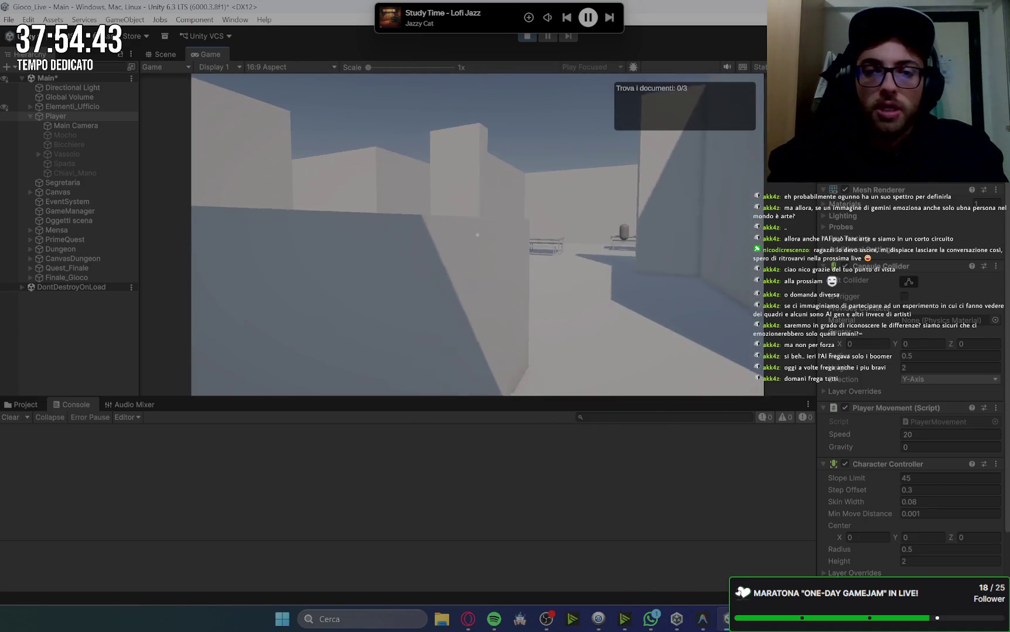
pyautogui.press('w')
pyautogui.press('e')
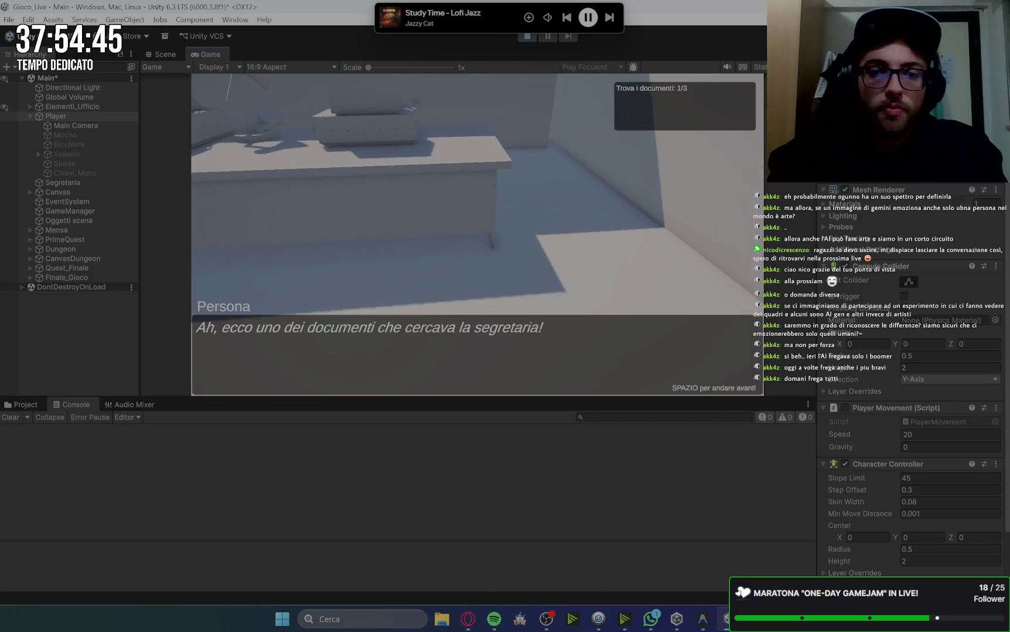
# Walk through the rooms, talking to the person and the capsule colleague to receive the remaining documents
pyautogui.press('w')
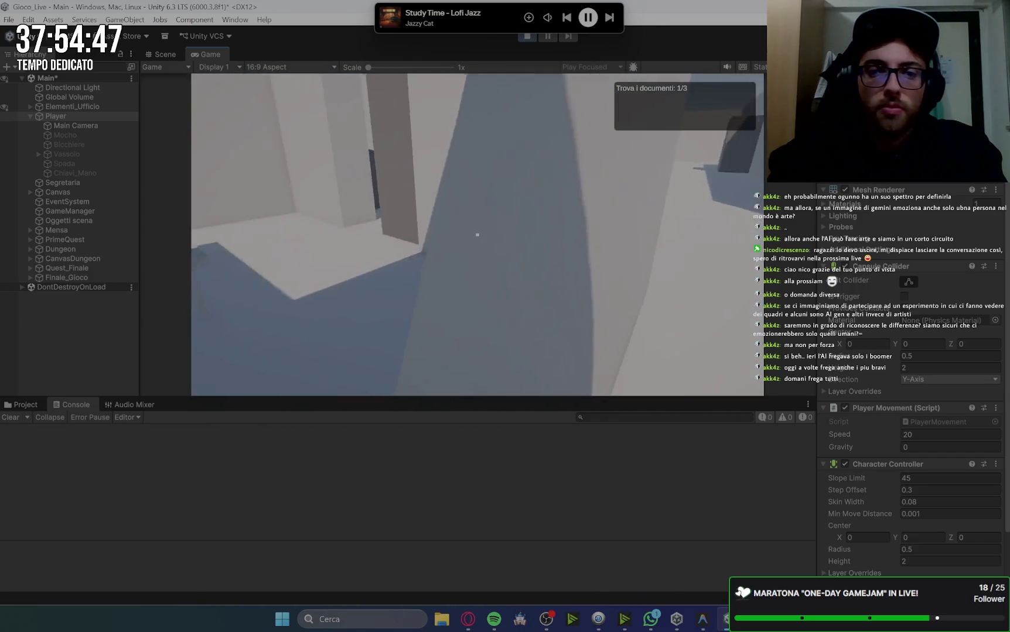
pyautogui.press('w')
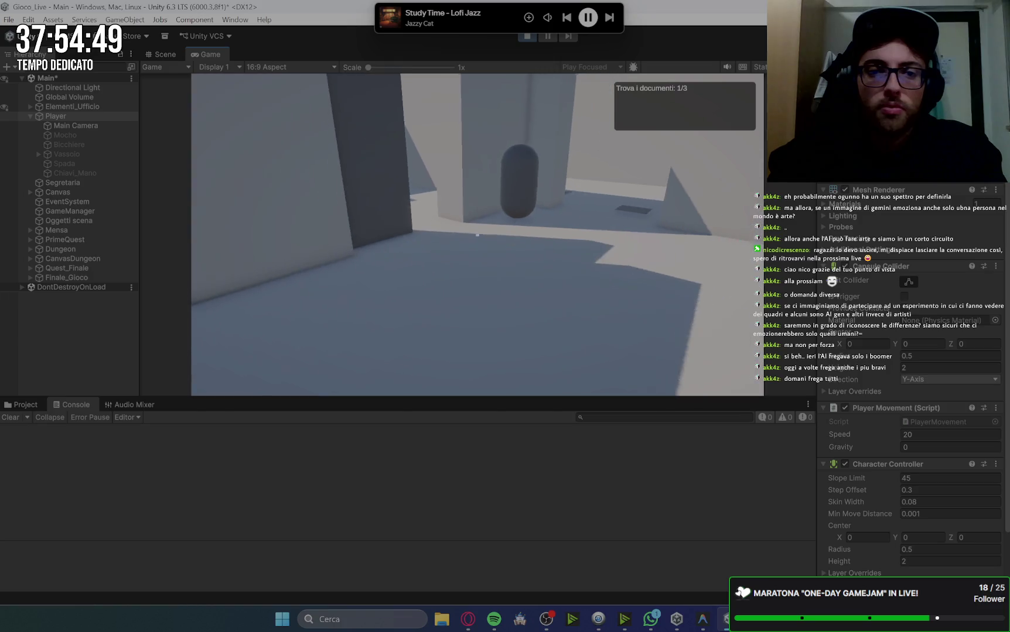
pyautogui.press('w')
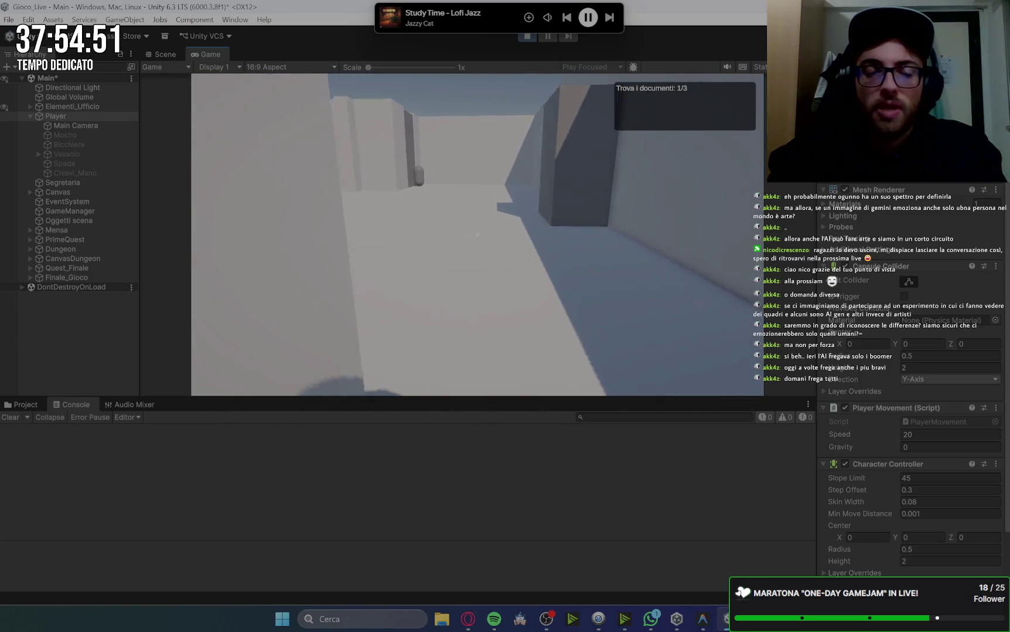
pyautogui.press('w')
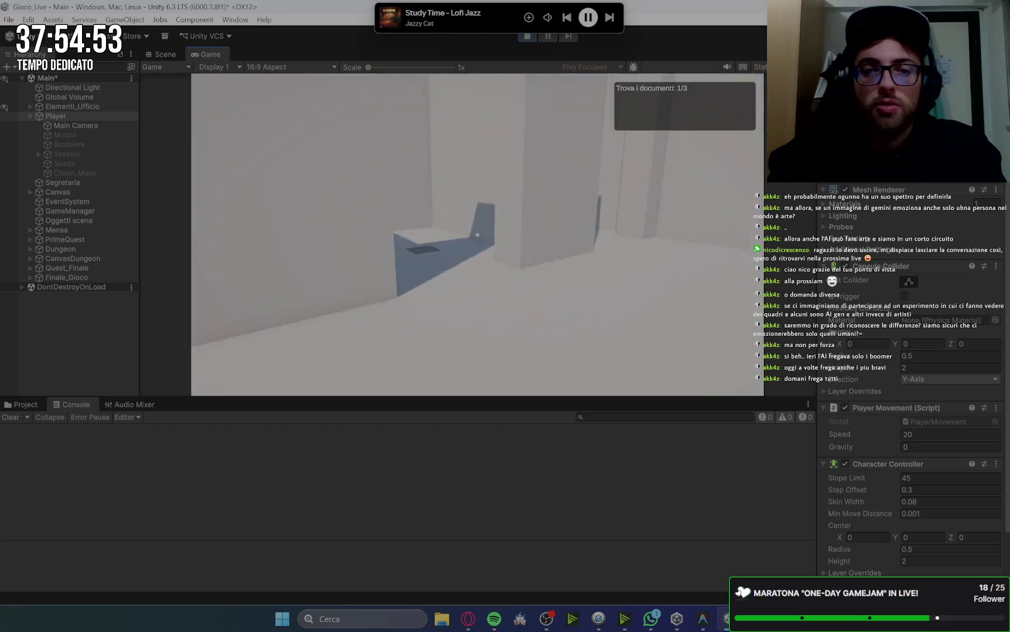
pyautogui.press('w')
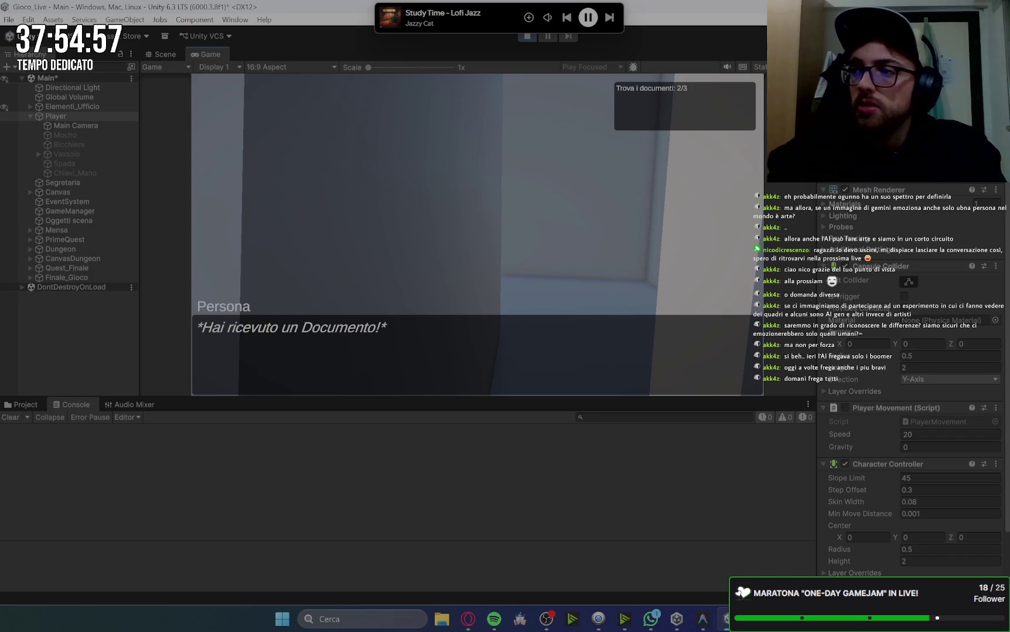
pyautogui.press('w')
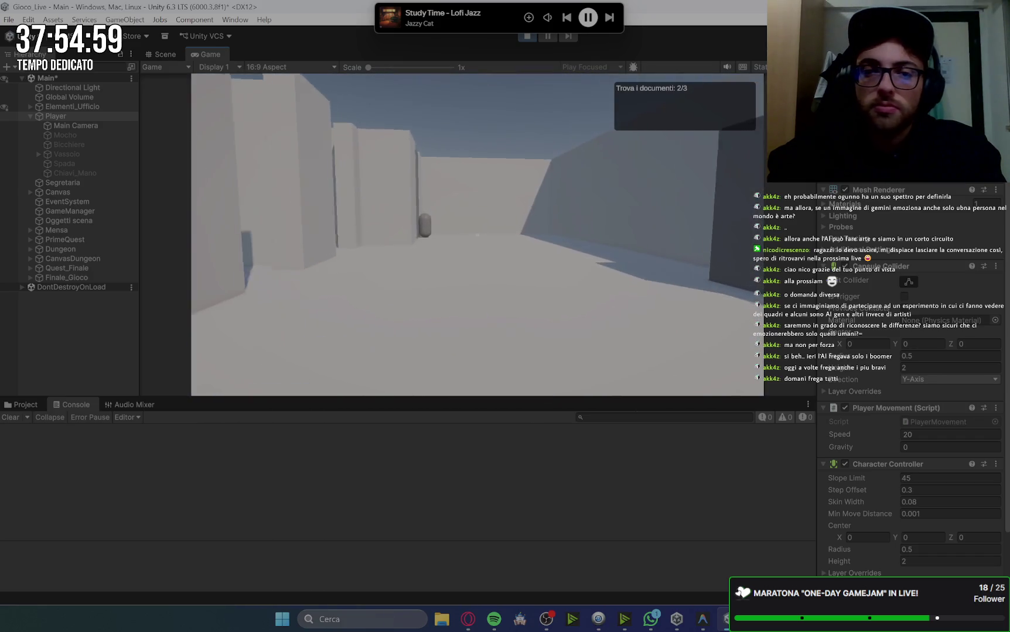
pyautogui.press('w')
pyautogui.press('e')
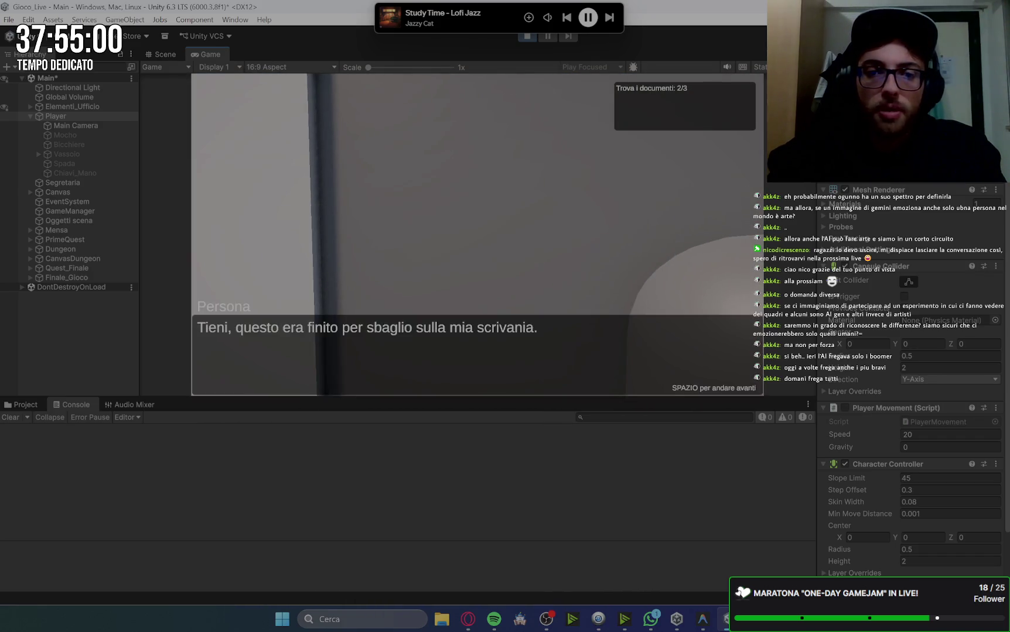
pyautogui.press('e')
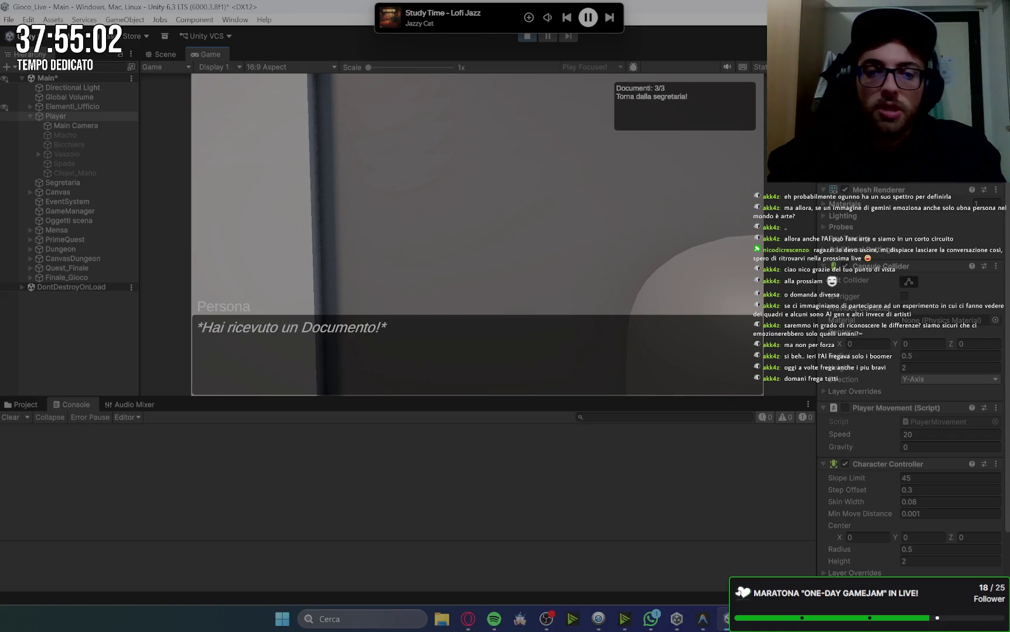
pyautogui.press('e')
# Return to the secretary and accept the mop cleaning task
pyautogui.press('w')
pyautogui.press('w')
pyautogui.press('e')
pyautogui.press('space')
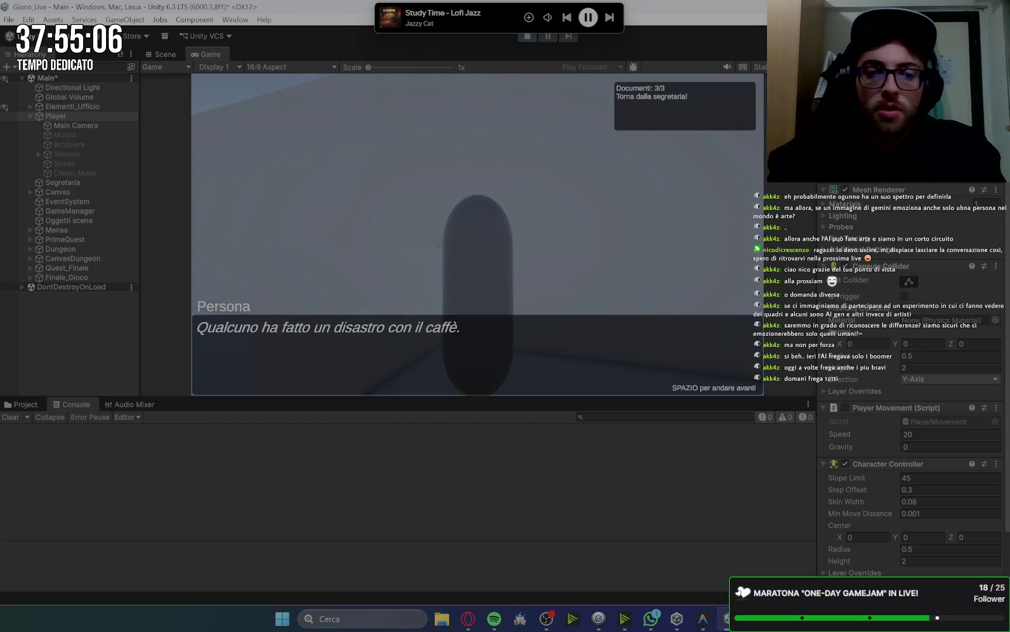
pyautogui.press('space')
# Grab the mop from the storage room and clean the bathroom floor stains
pyautogui.press('w')
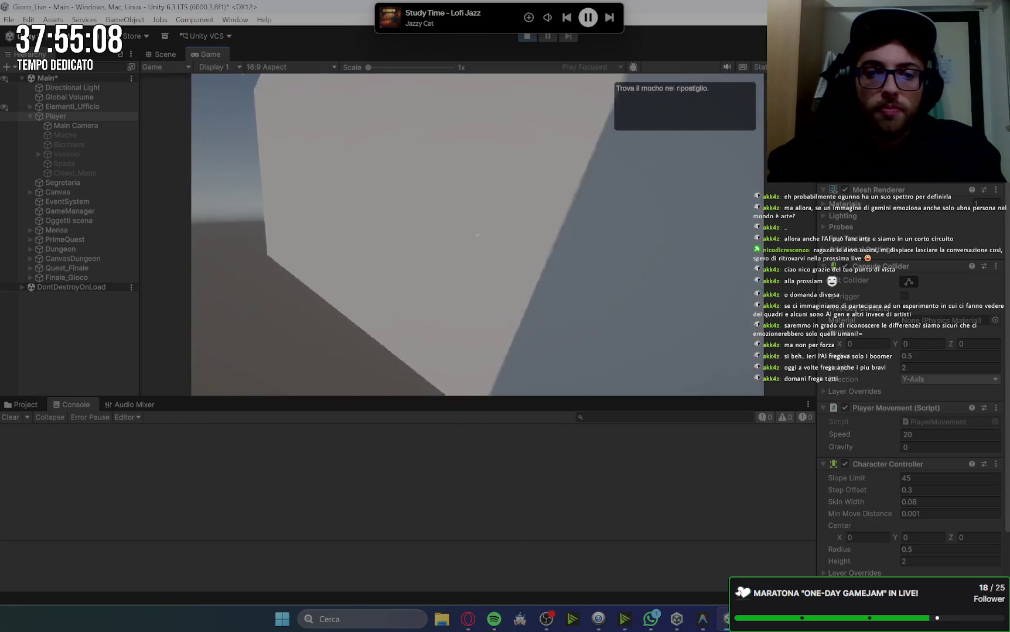
pyautogui.press('w')
pyautogui.press('e')
pyautogui.press('space')
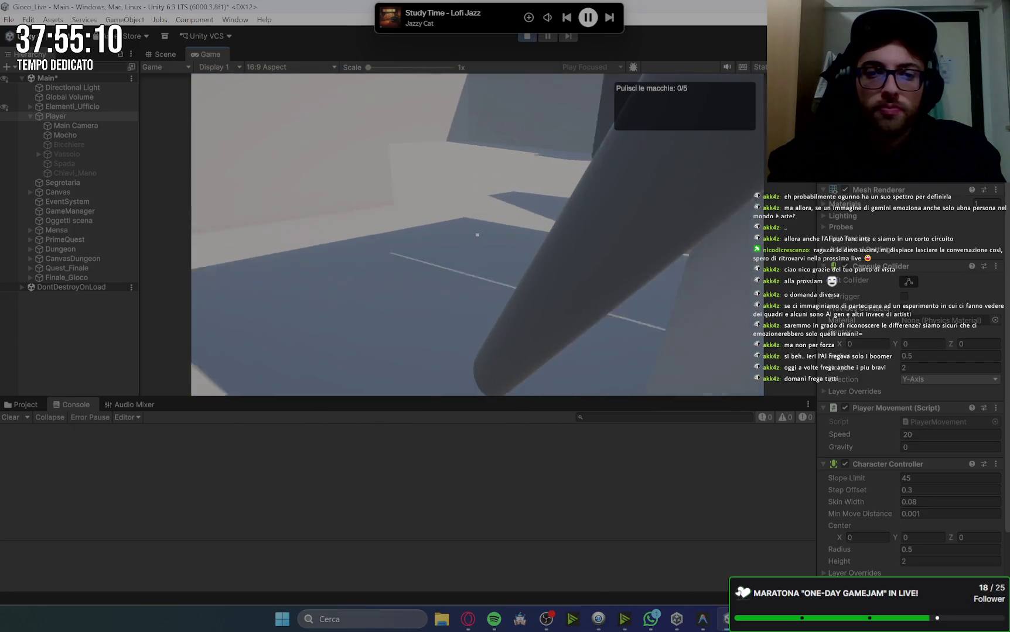
pyautogui.press('w')
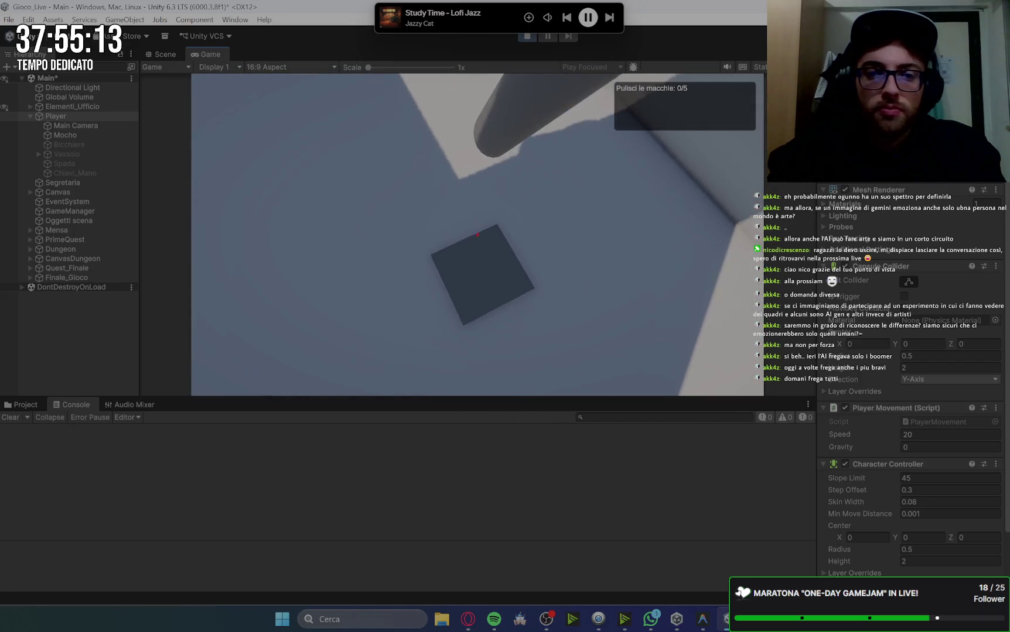
pyautogui.press('s')
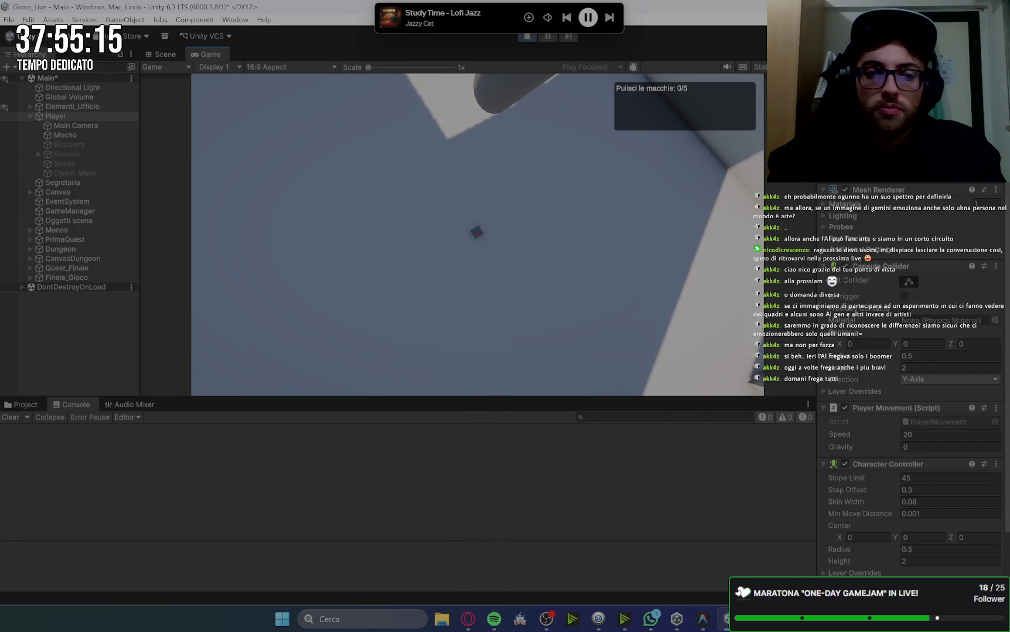
pyautogui.press('w')
pyautogui.press('e')
pyautogui.press('s')
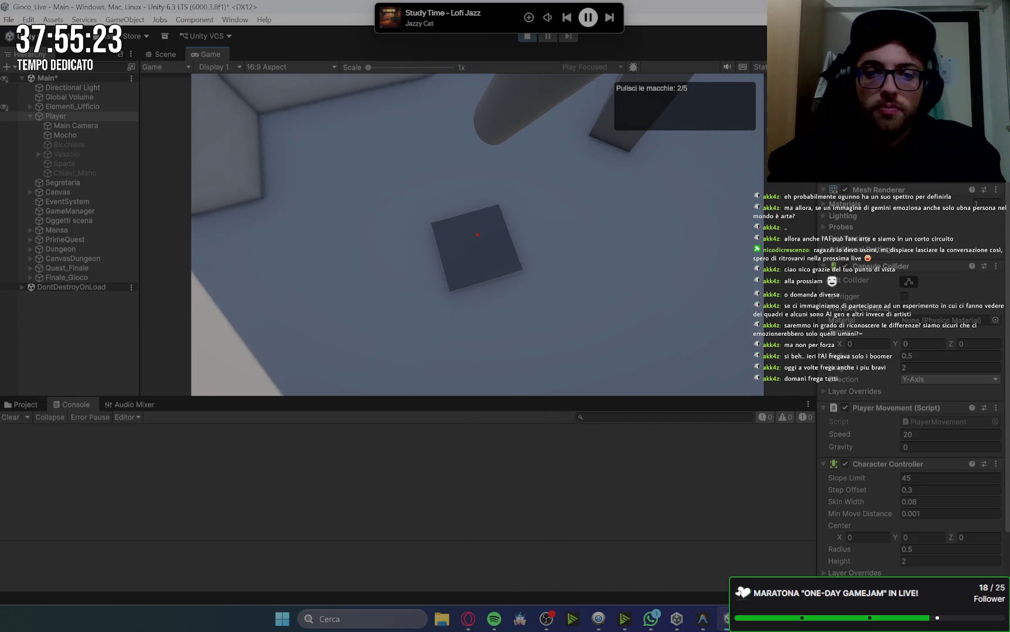
pyautogui.click(477, 235)
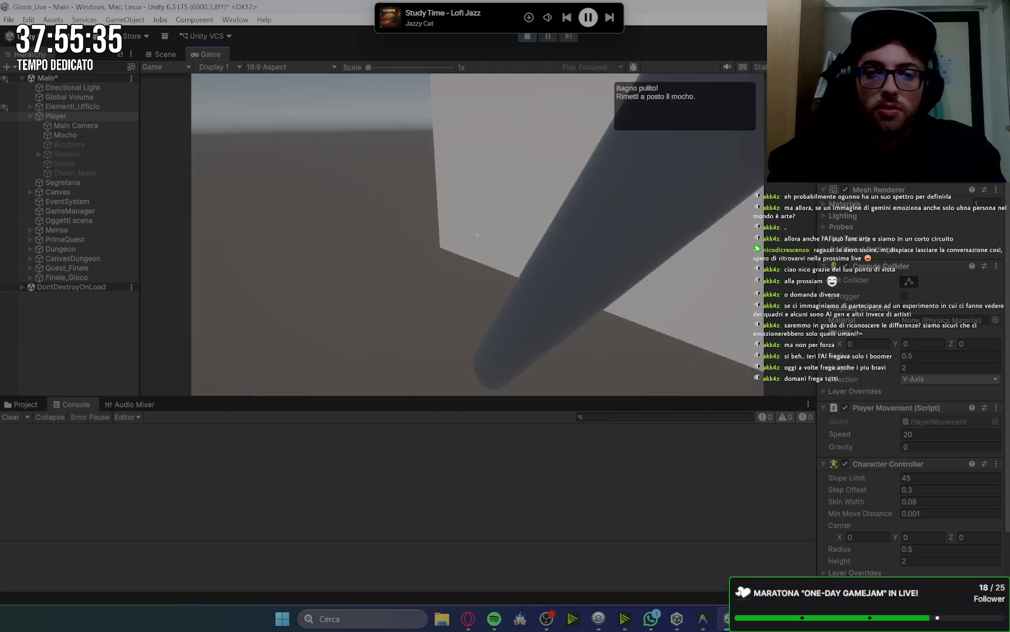
# Put the mop back, take the coffee task from the secretary, and brew a coffee
pyautogui.press('e')
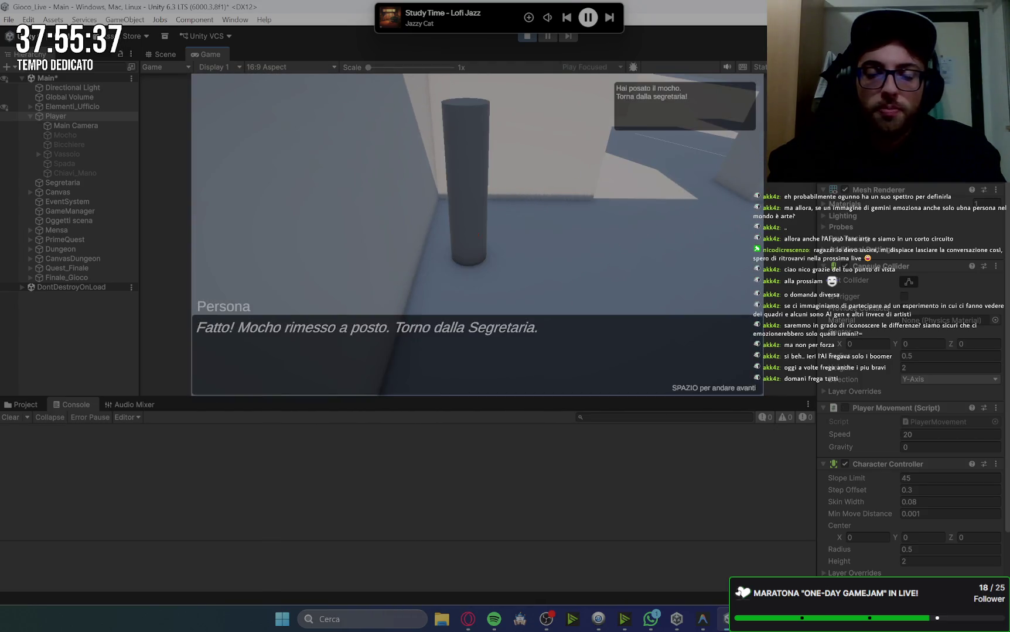
pyautogui.press('w')
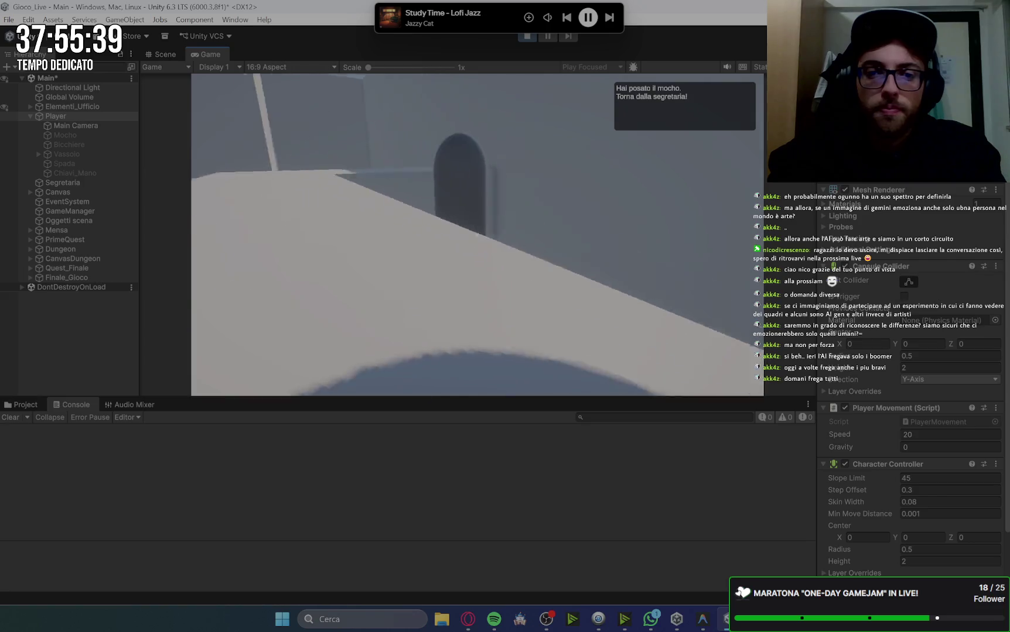
pyautogui.press('e')
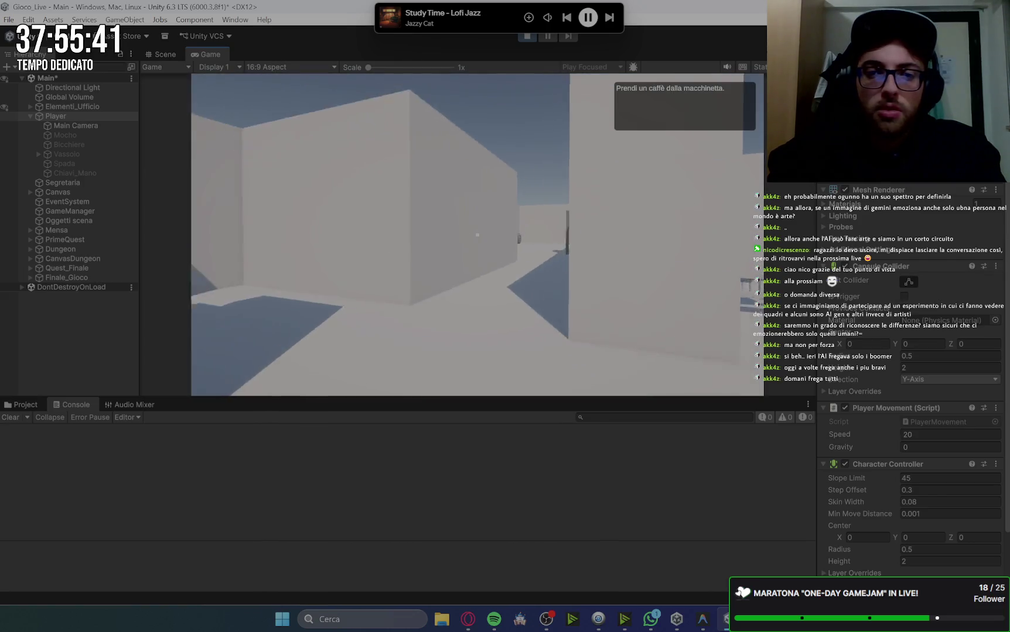
pyautogui.press('w')
pyautogui.press('e')
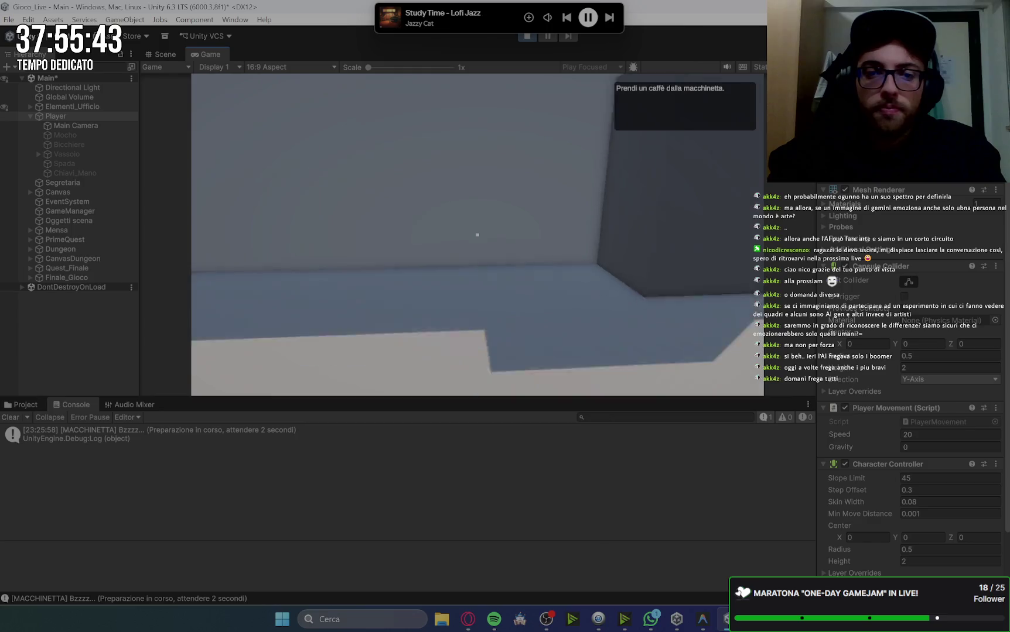
pyautogui.press('w')
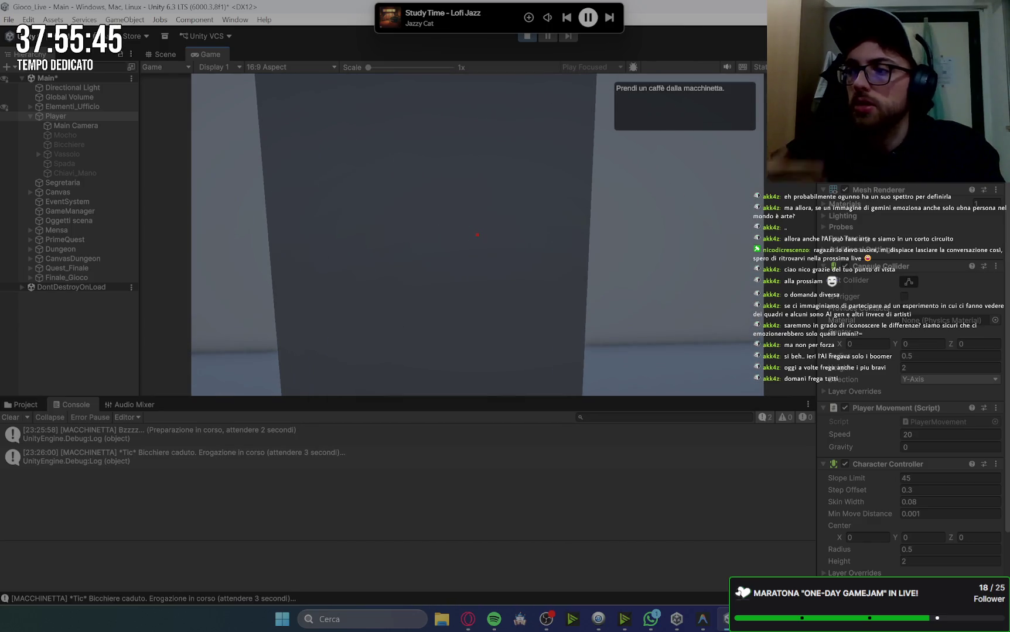
pyautogui.press('s')
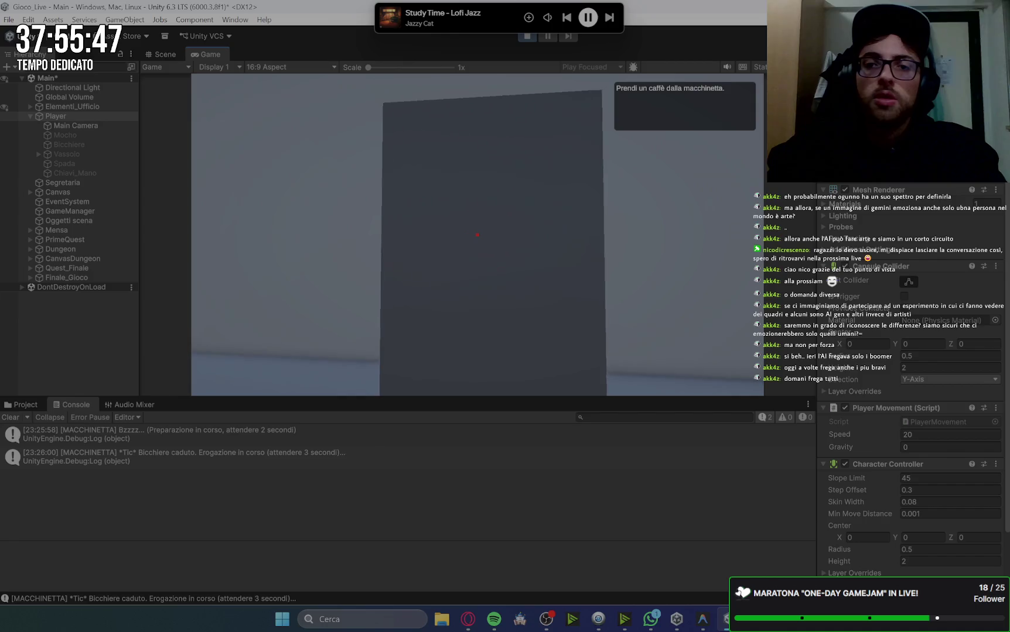
pyautogui.press('e')
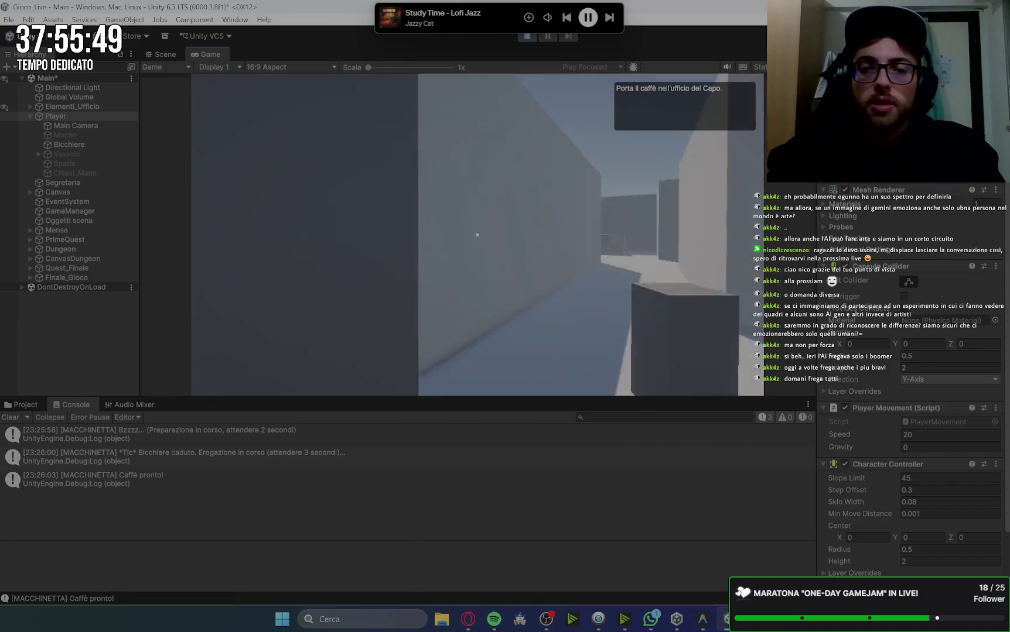
# Deliver the coffee to the boss's office, then walk into the canteen for lunch
pyautogui.press('w')
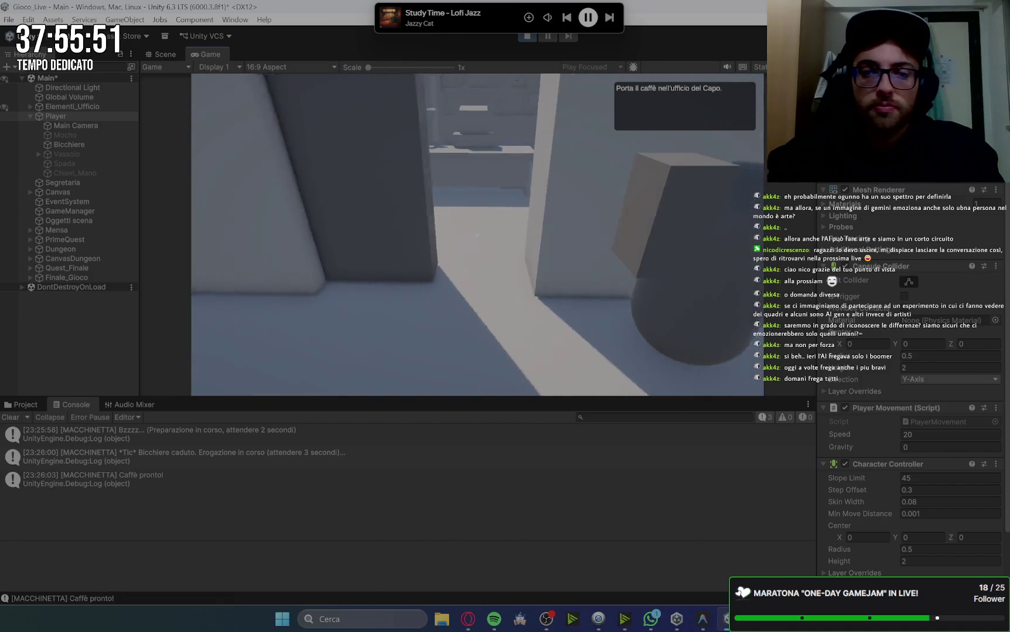
pyautogui.press('e')
pyautogui.press('space')
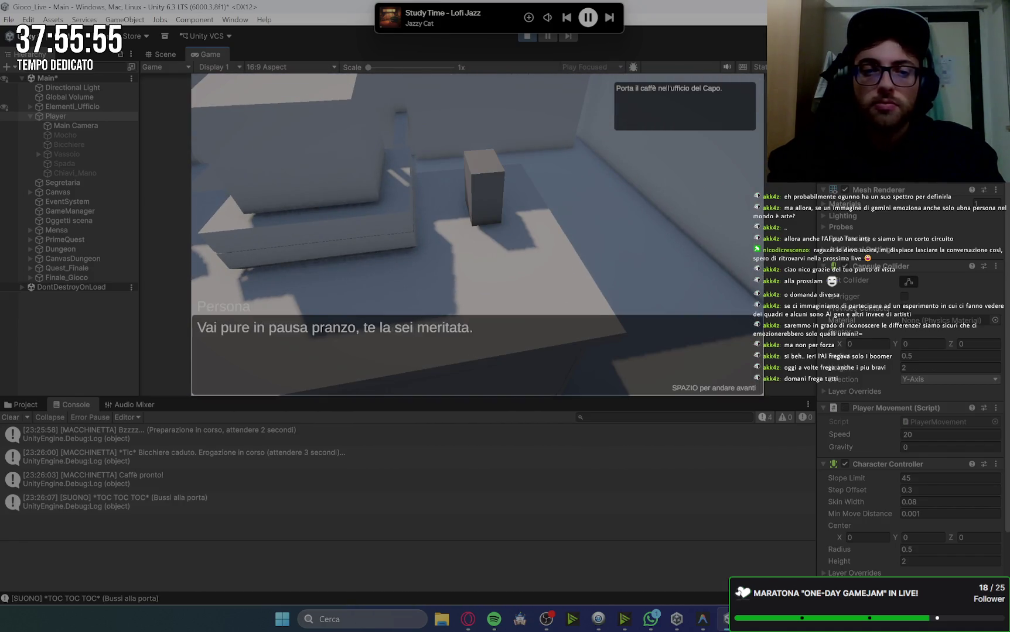
pyautogui.press('space')
pyautogui.press('w')
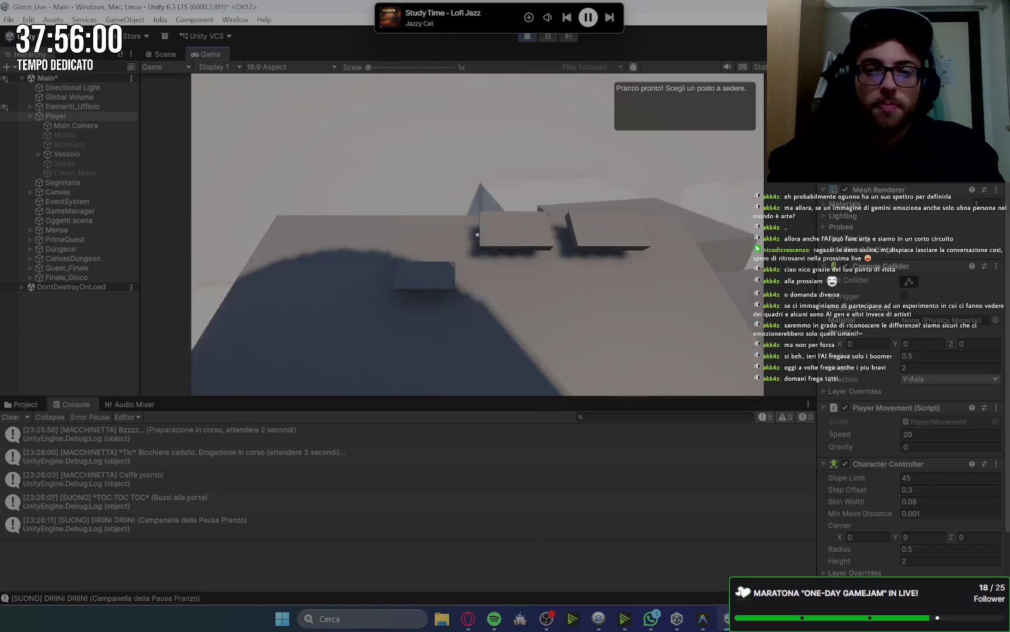
# Sit down at the canteen table and go through the colleagues' lunch dialogue
pyautogui.press('w')
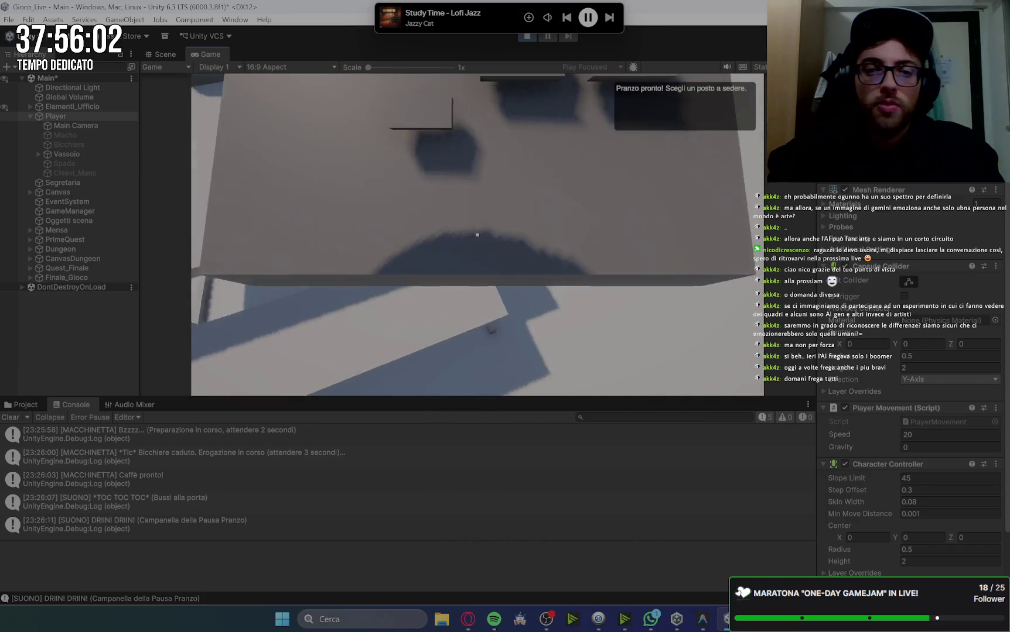
pyautogui.press('e')
pyautogui.press('space')
pyautogui.press('space')
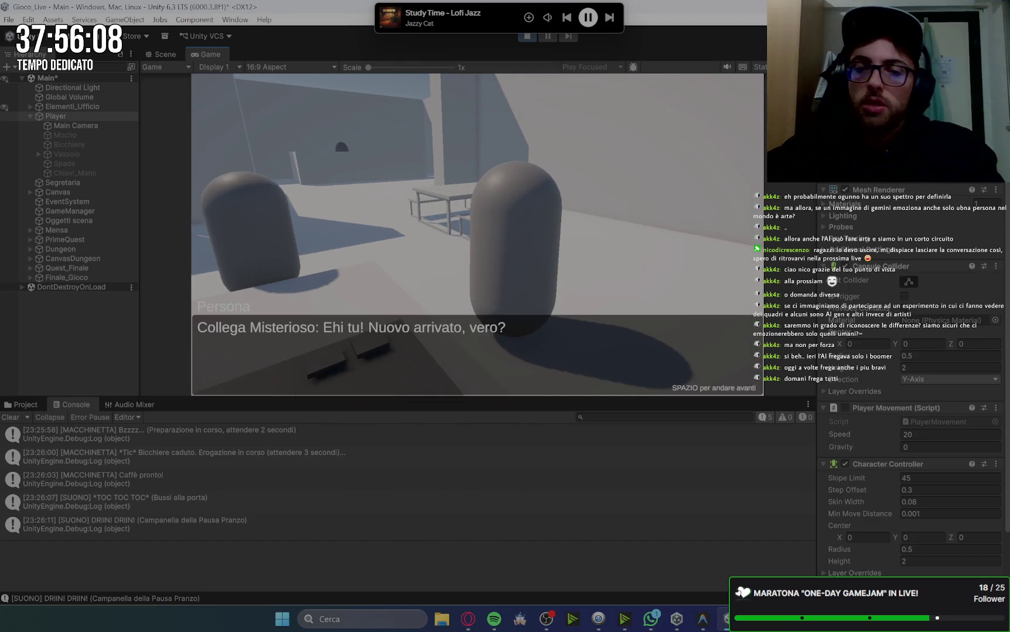
pyautogui.press('space')
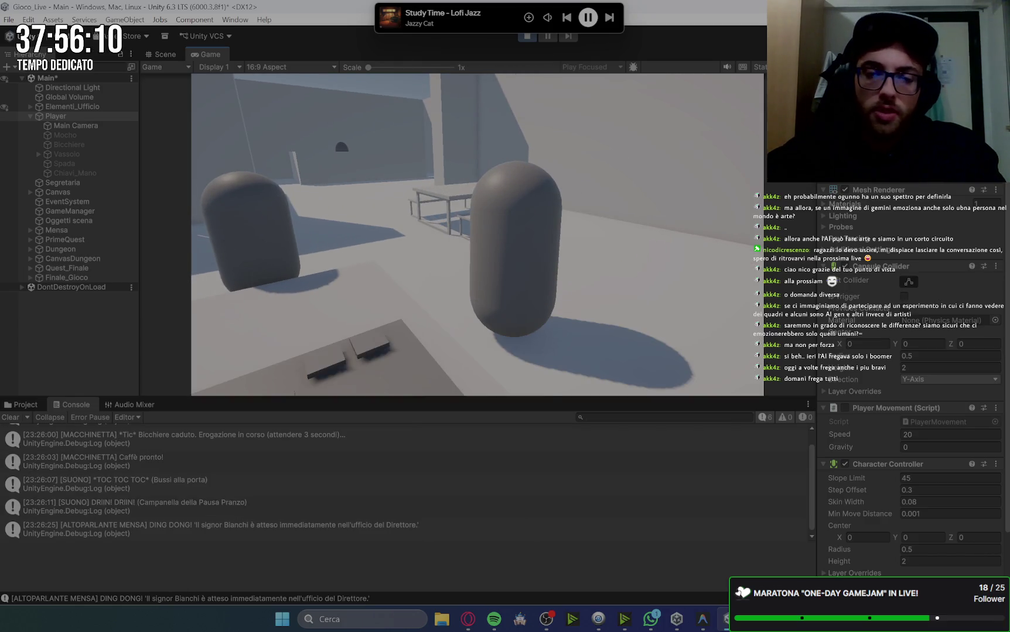
# Walk away from the lunch tables, past the capsules, toward the Mensa exit
pyautogui.press('s')
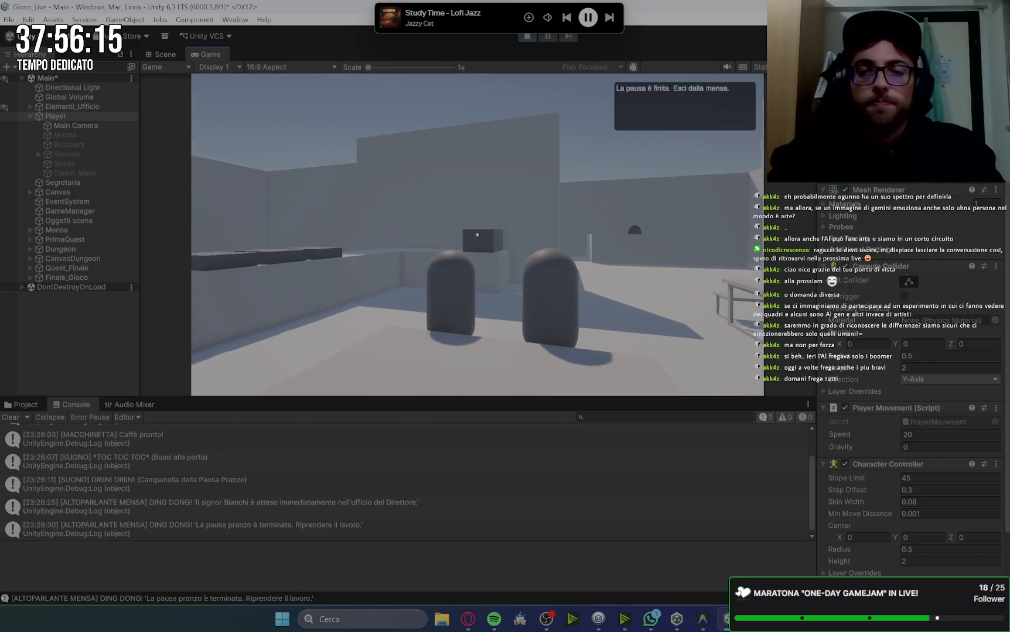
pyautogui.press('w')
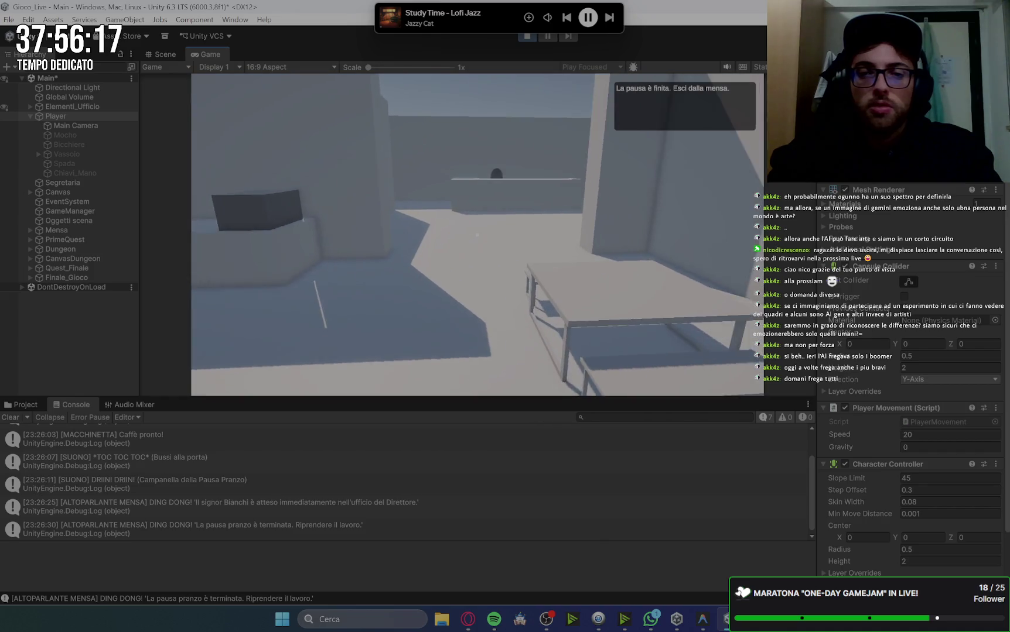
pyautogui.press('w')
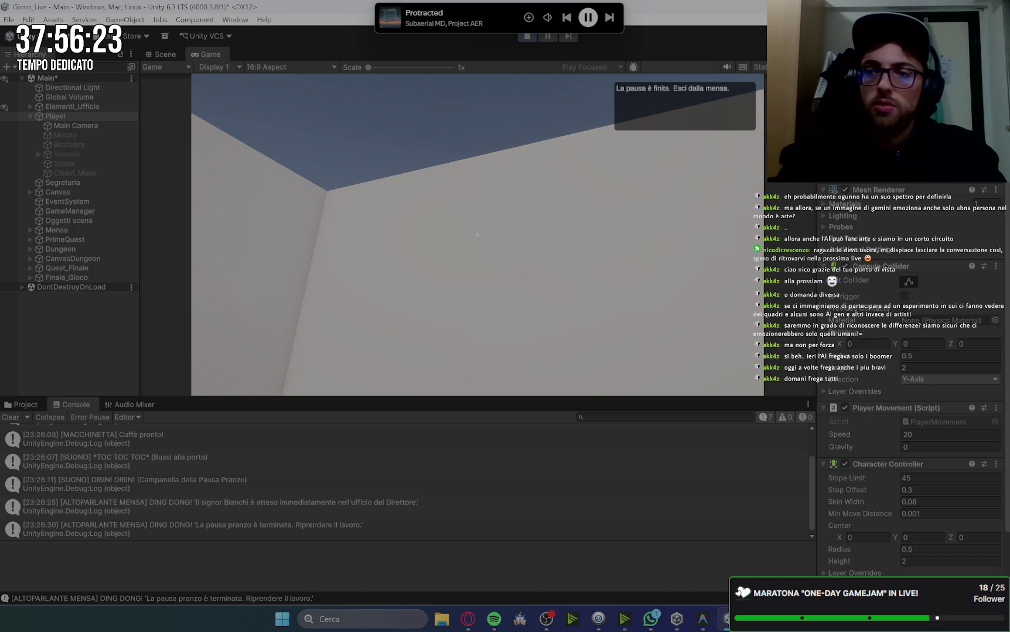
# Resume the game to reach the office PC's blank grey screen, then select the Canvas
pyautogui.click(369, 257)
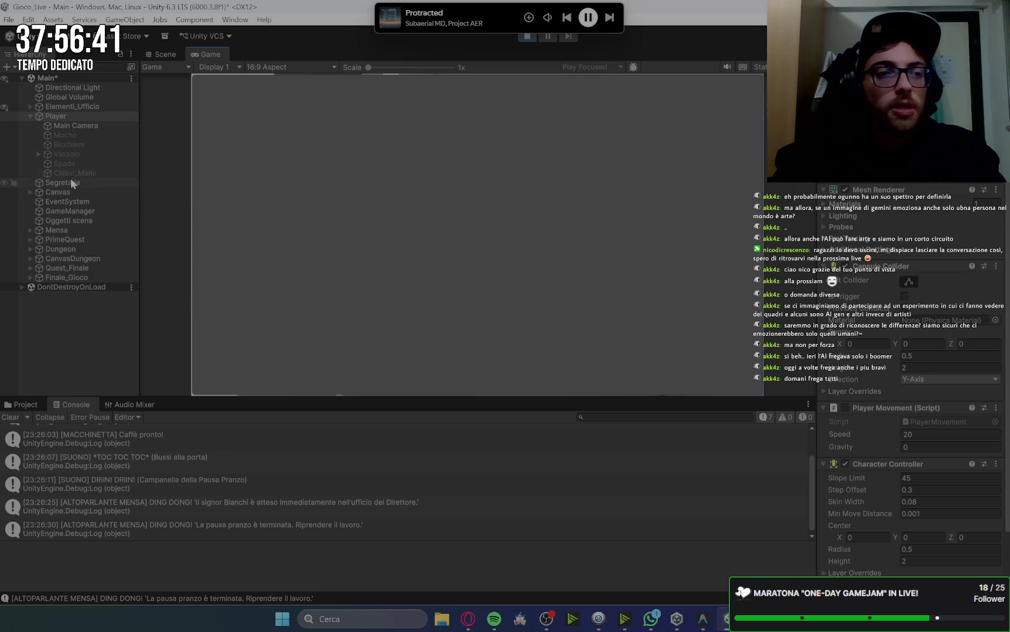
pyautogui.click(65, 192)
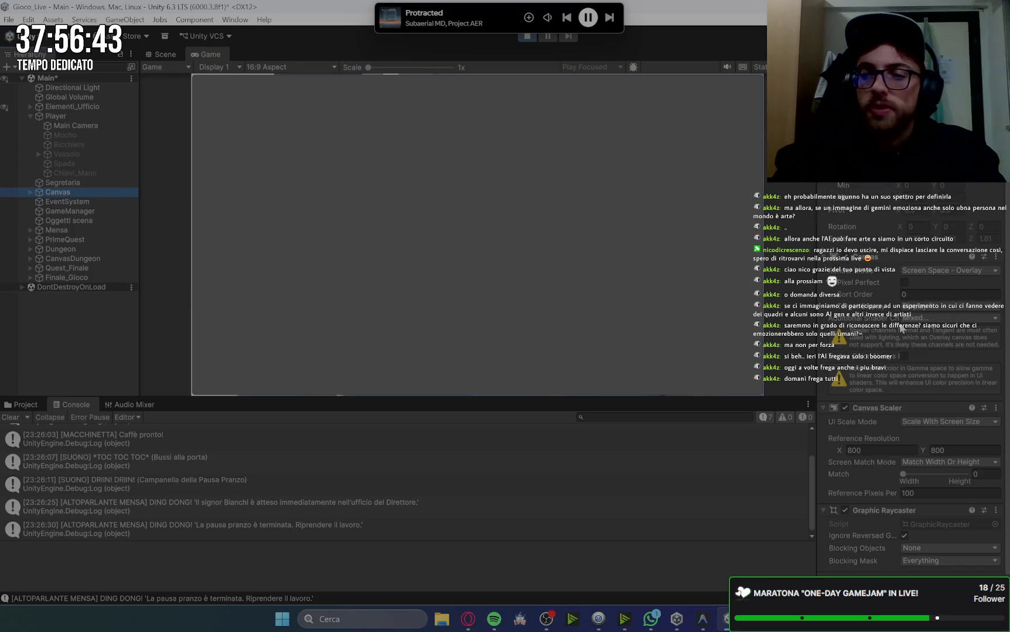
# Set the Canvas Scaler Reference Resolution to 1920 × 1080
pyautogui.click(903, 453)
pyautogui.write('1920')
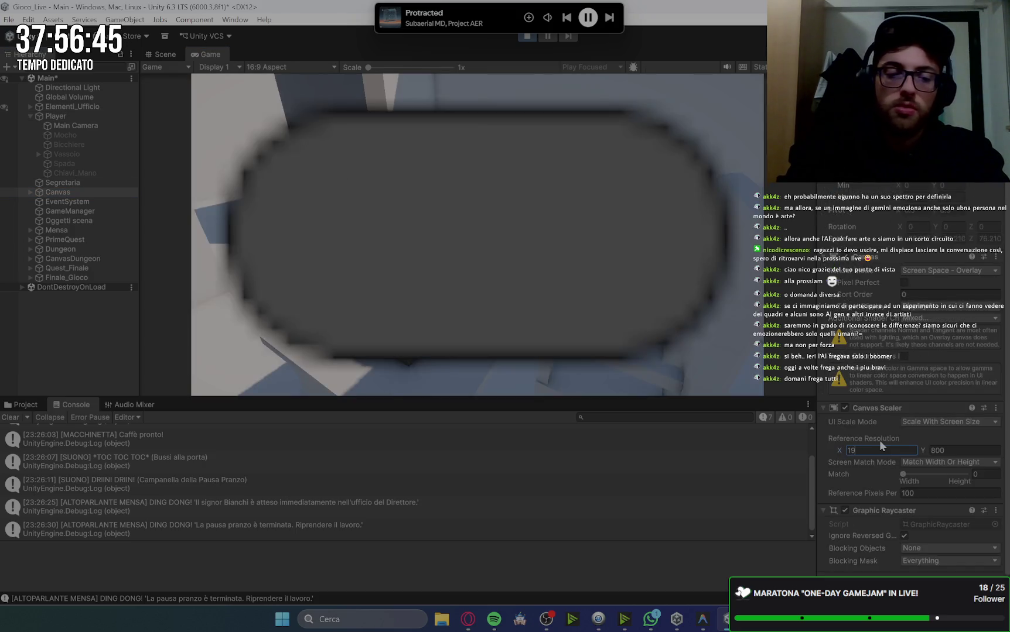
pyautogui.click(947, 450)
pyautogui.write('1080')
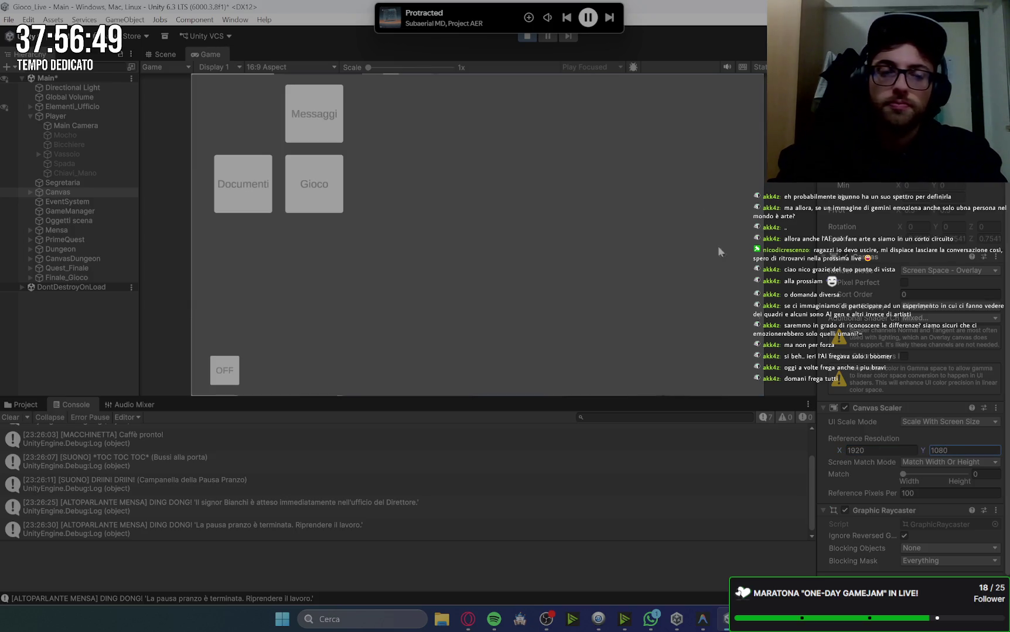
pyautogui.click(438, 240)
# In the in-game Documenti app, view Password_gioco and Foto_1, then open Messaggi
pyautogui.click(256, 195)
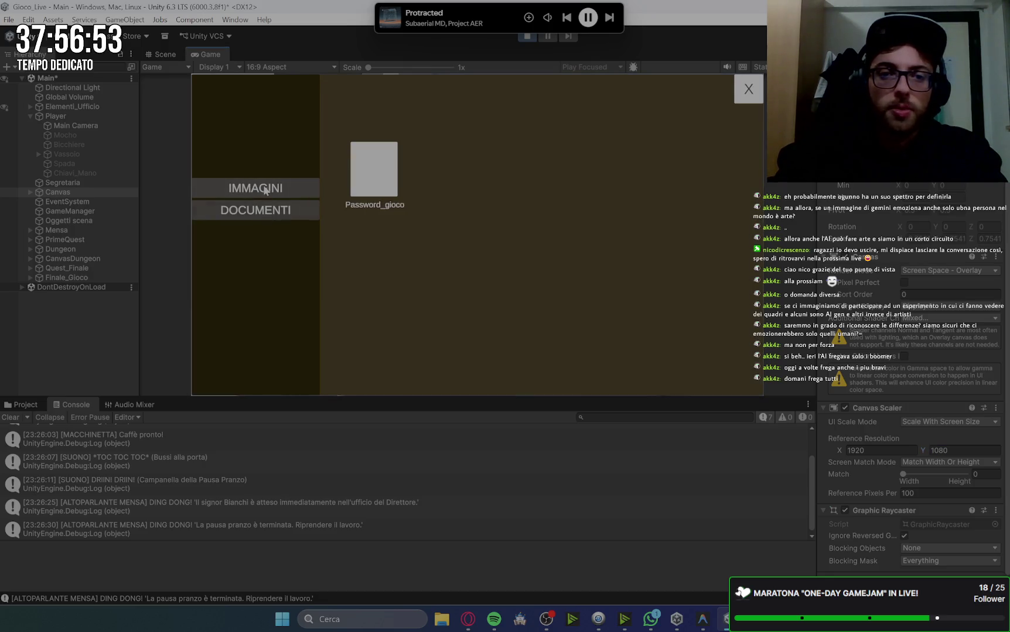
pyautogui.click(370, 170)
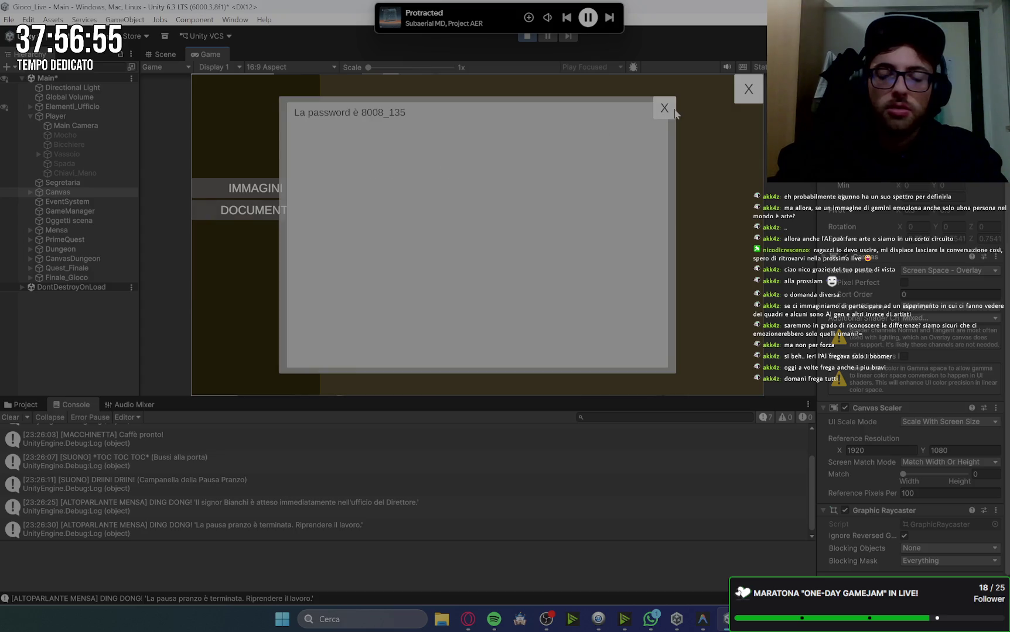
pyautogui.click(656, 115)
pyautogui.click(382, 177)
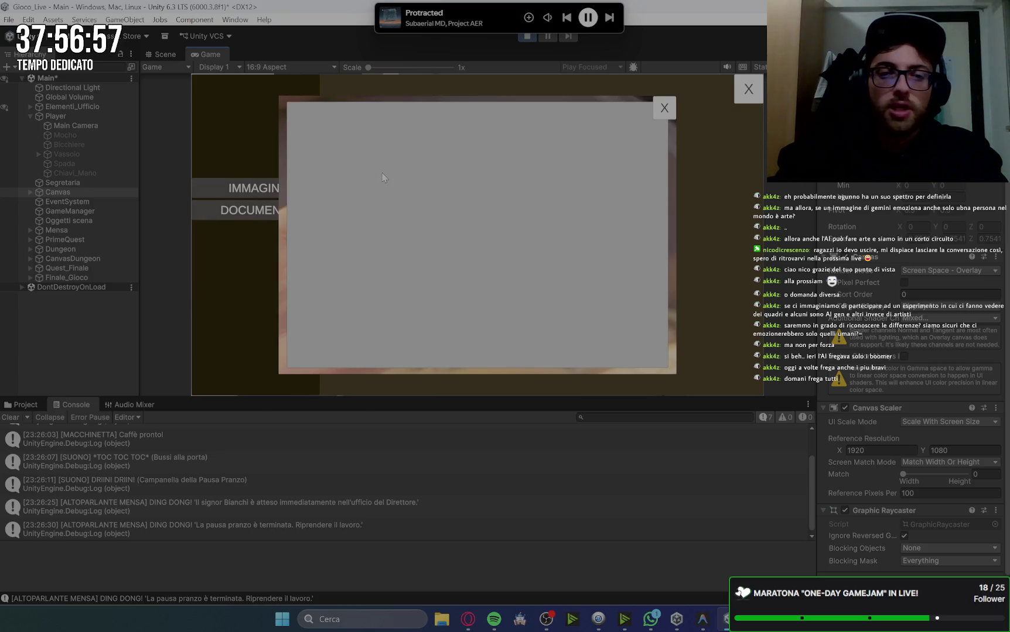
pyautogui.click(664, 108)
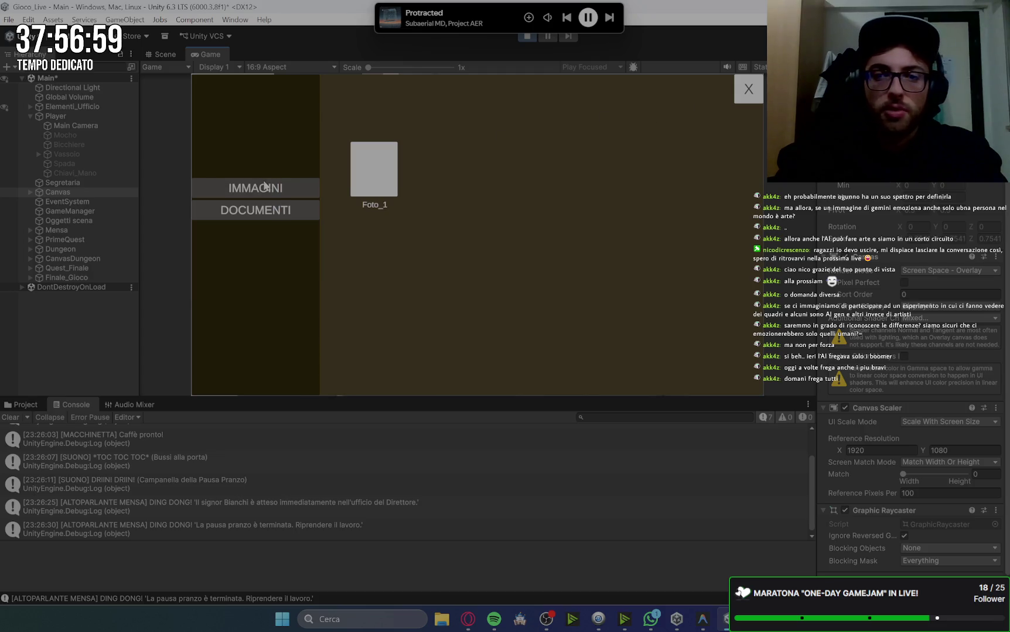
pyautogui.click(749, 89)
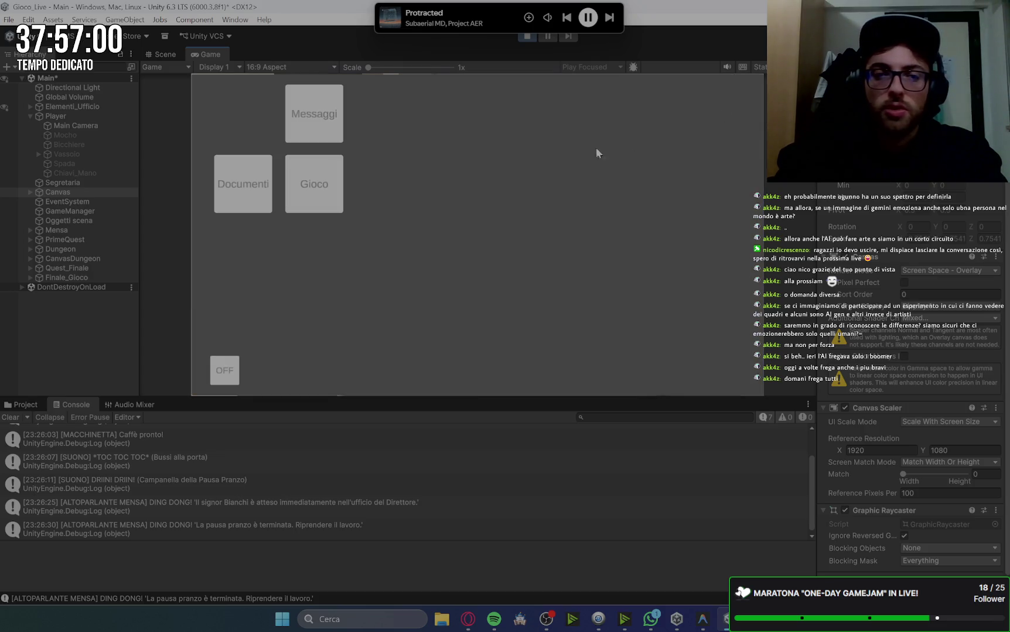
pyautogui.click(329, 119)
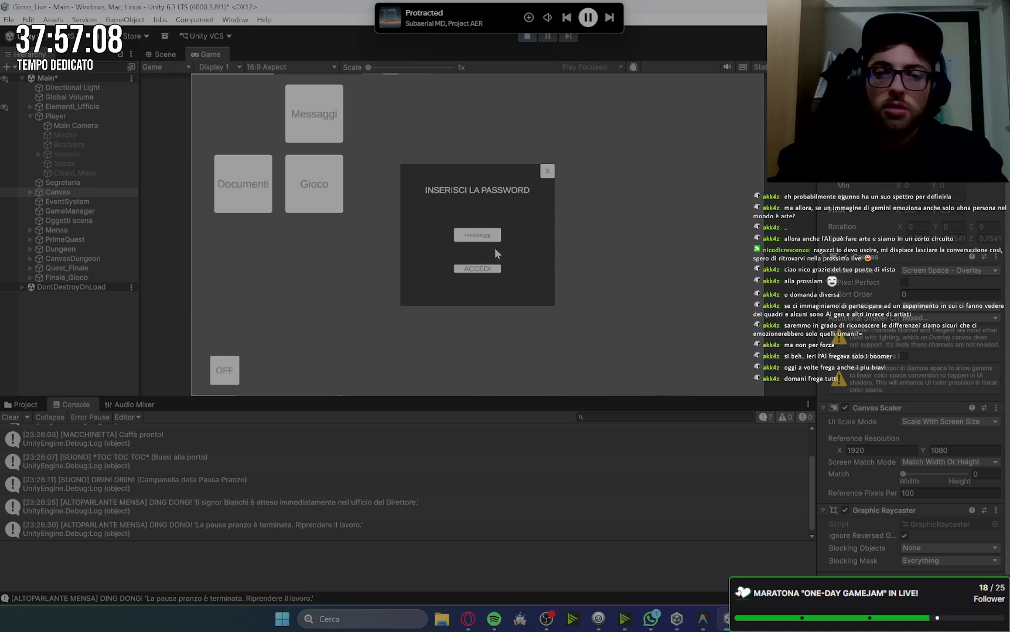
# Log into the chat, read the Cattivo conversation, try the message field, and switch the PC off
pyautogui.click(487, 270)
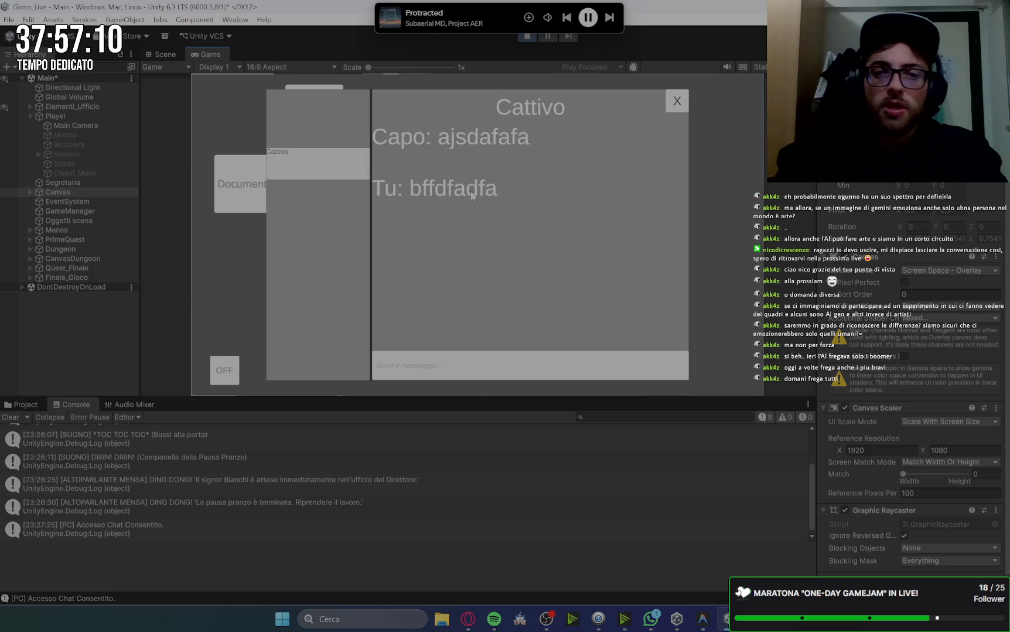
pyautogui.click(424, 364)
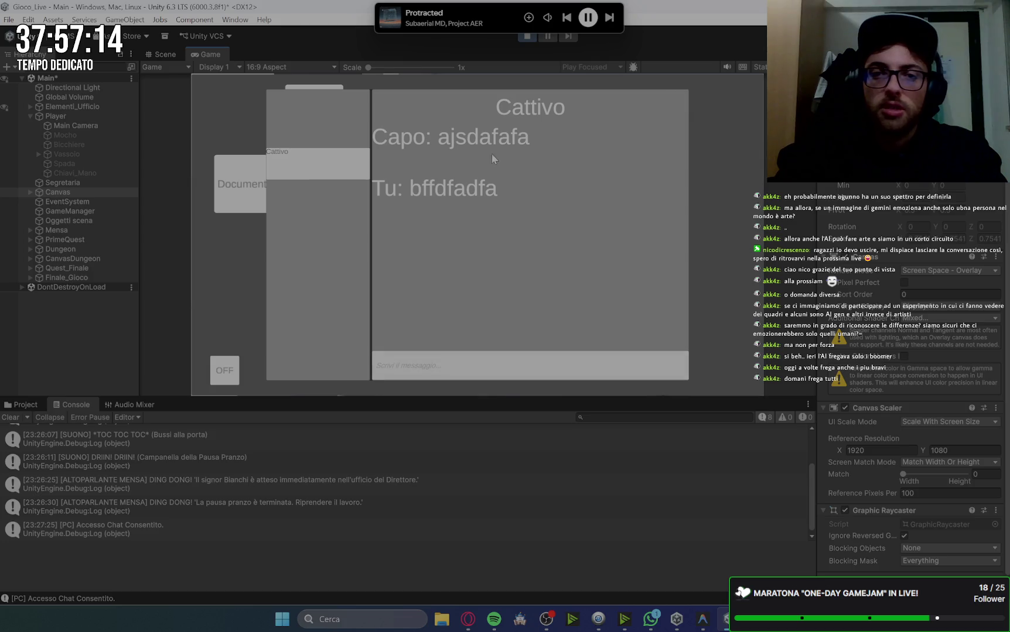
pyautogui.click(222, 378)
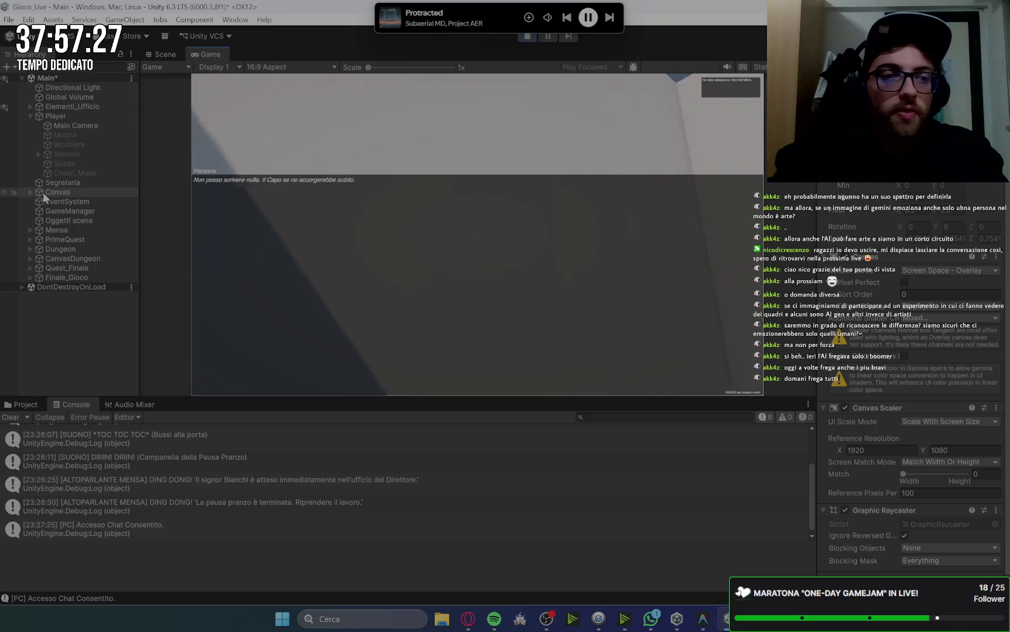
# Set the Canvas Scaler Reference Resolution back to 800 × 800
pyautogui.click(30, 193)
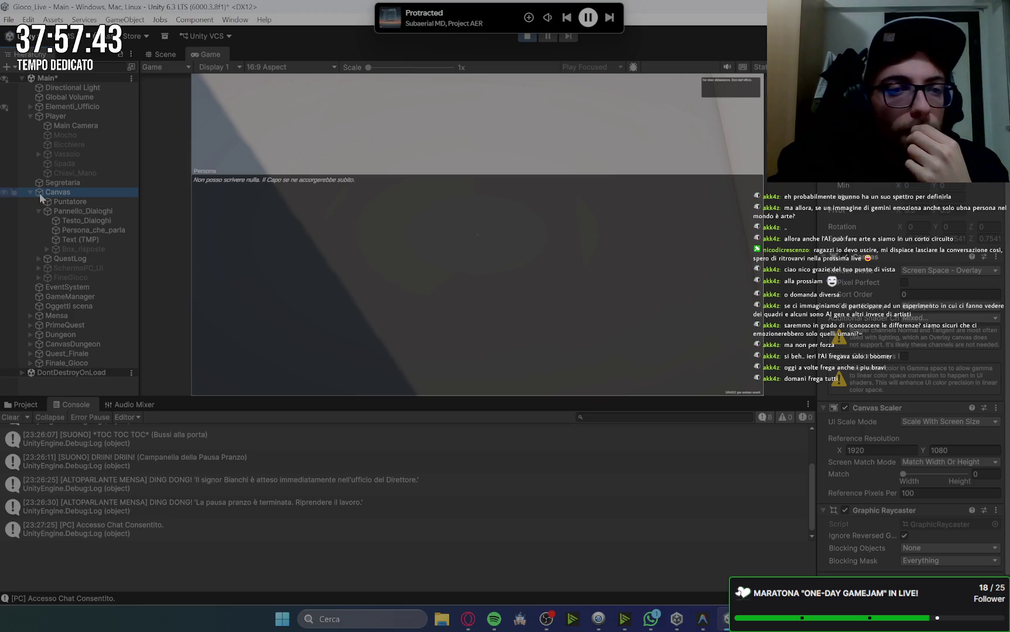
pyautogui.click(872, 450)
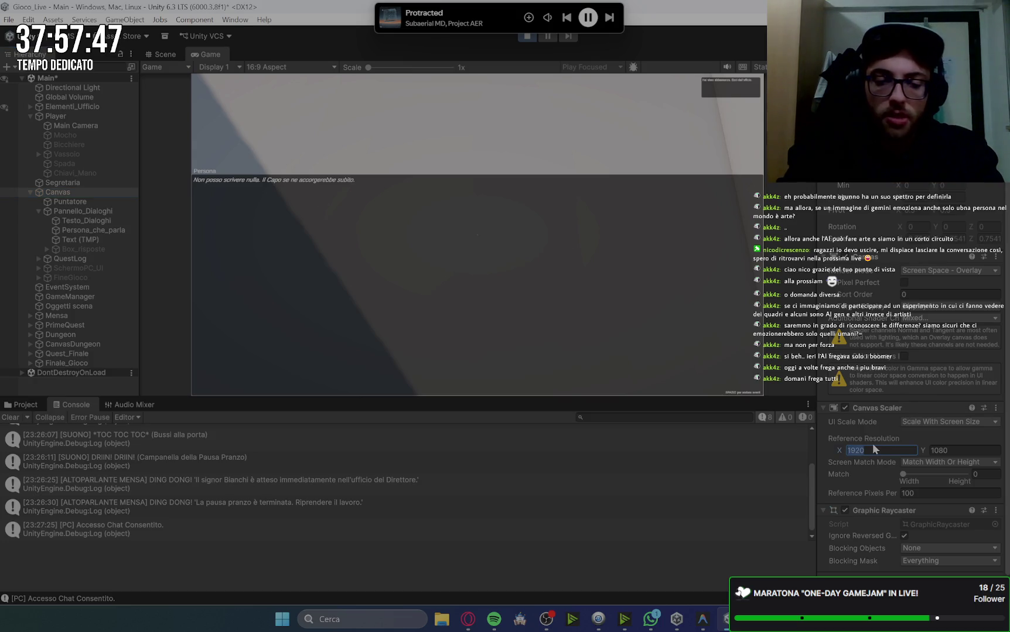
pyautogui.write('800')
pyautogui.press('Tab')
pyautogui.write('0')
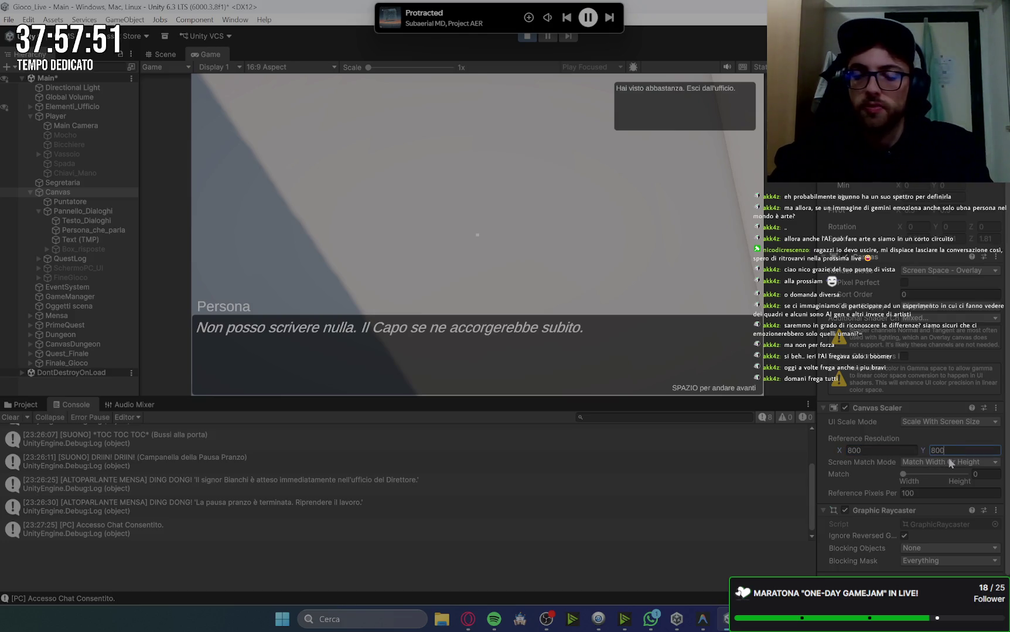
# Resume the game, dismiss the dialogue lines and retry the boss's computer
pyautogui.click(480, 232)
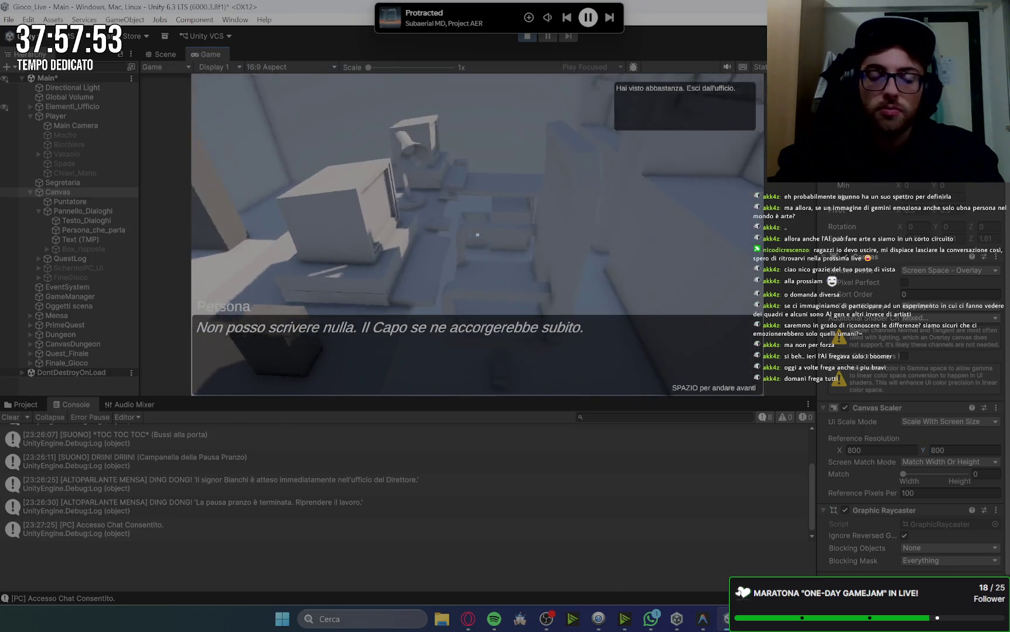
pyautogui.press('space')
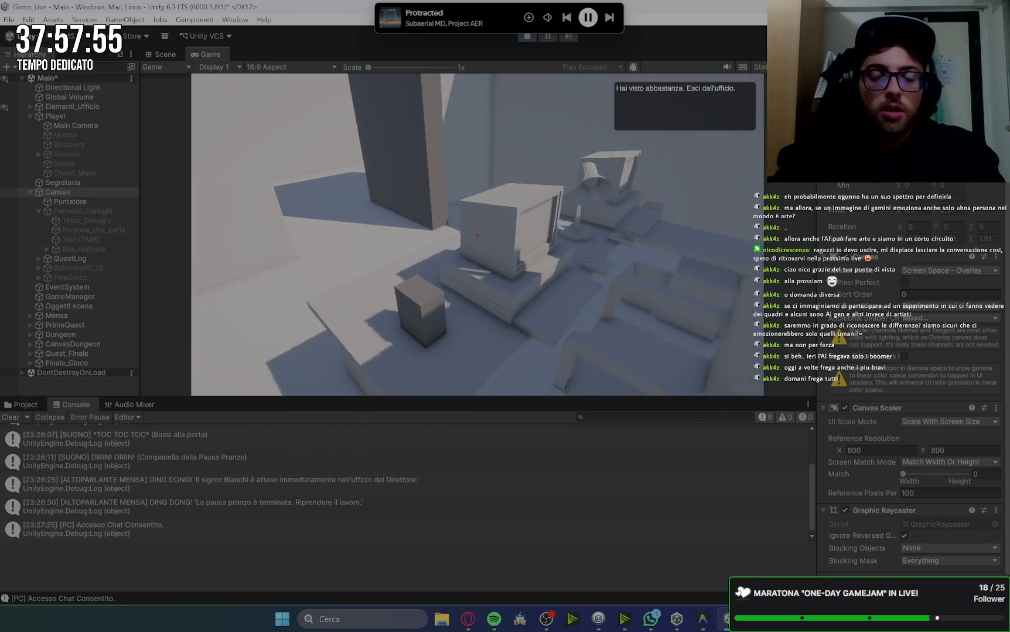
pyautogui.press('e')
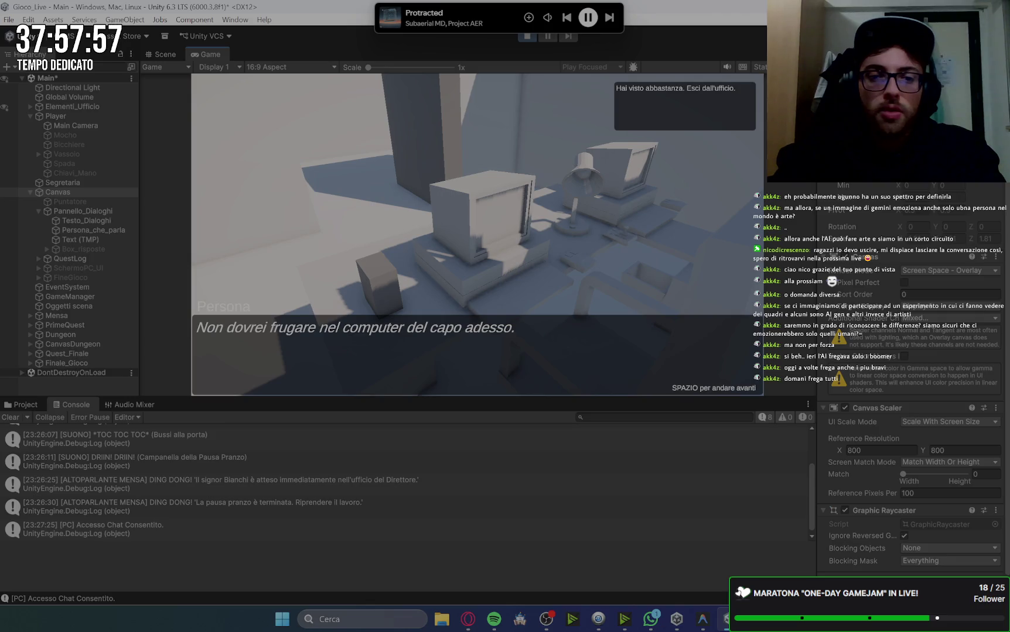
pyautogui.press('space')
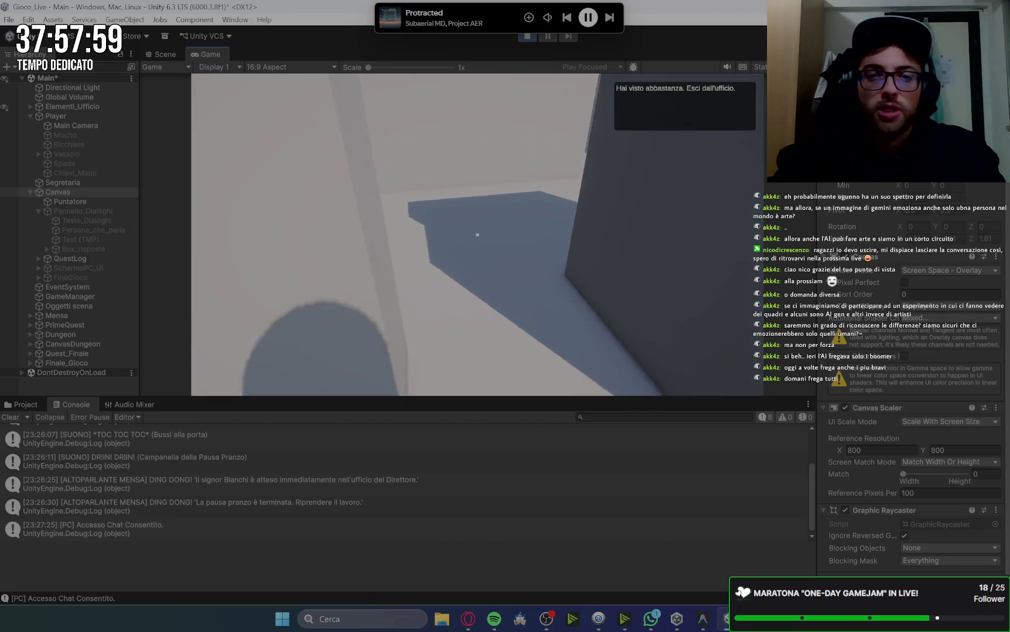
# Walk toward the office exit and answer the boss with 'Stavo pulendo, signore.'
pyautogui.press('w')
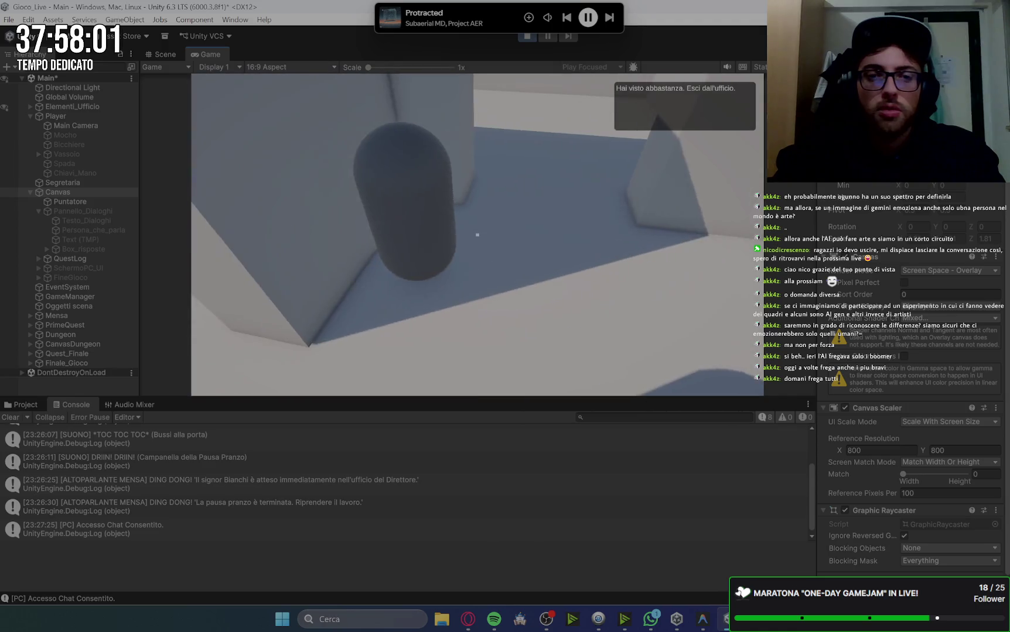
pyautogui.press('w')
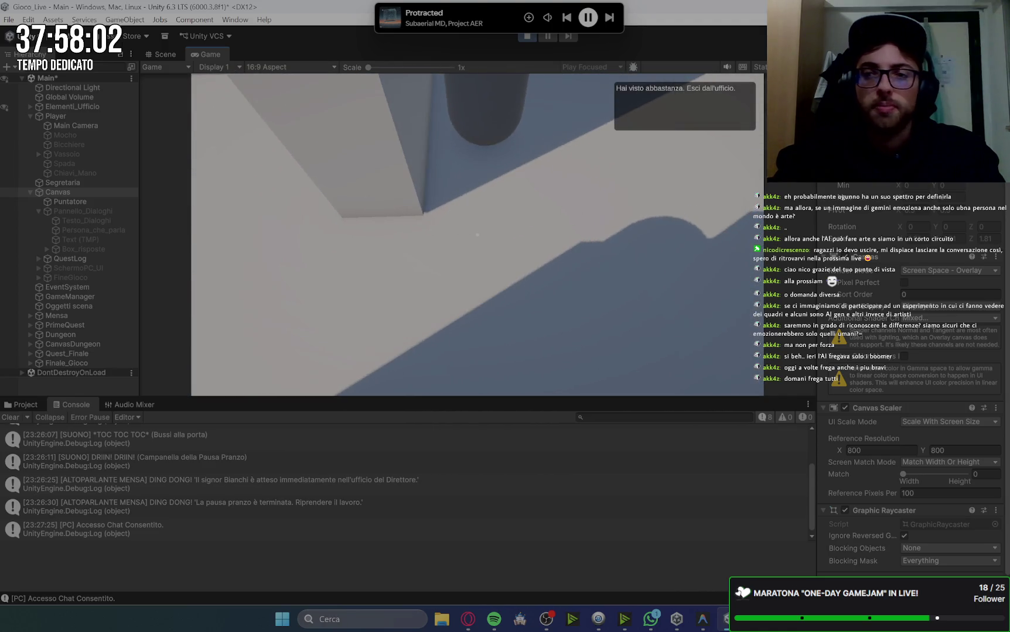
pyautogui.press('w')
pyautogui.press('w')
pyautogui.click(374, 239)
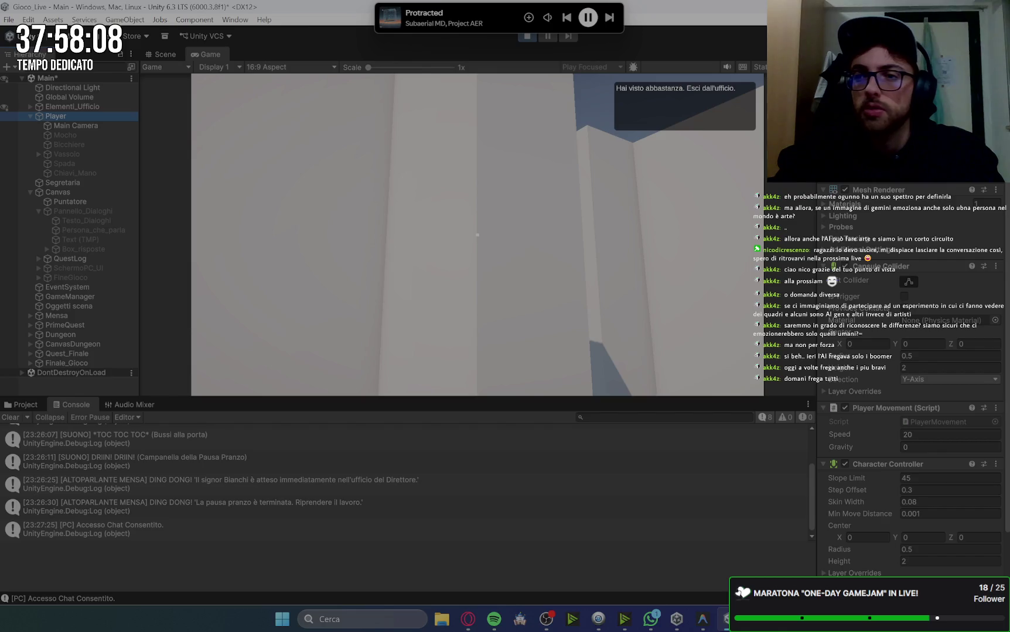
pyautogui.press('w')
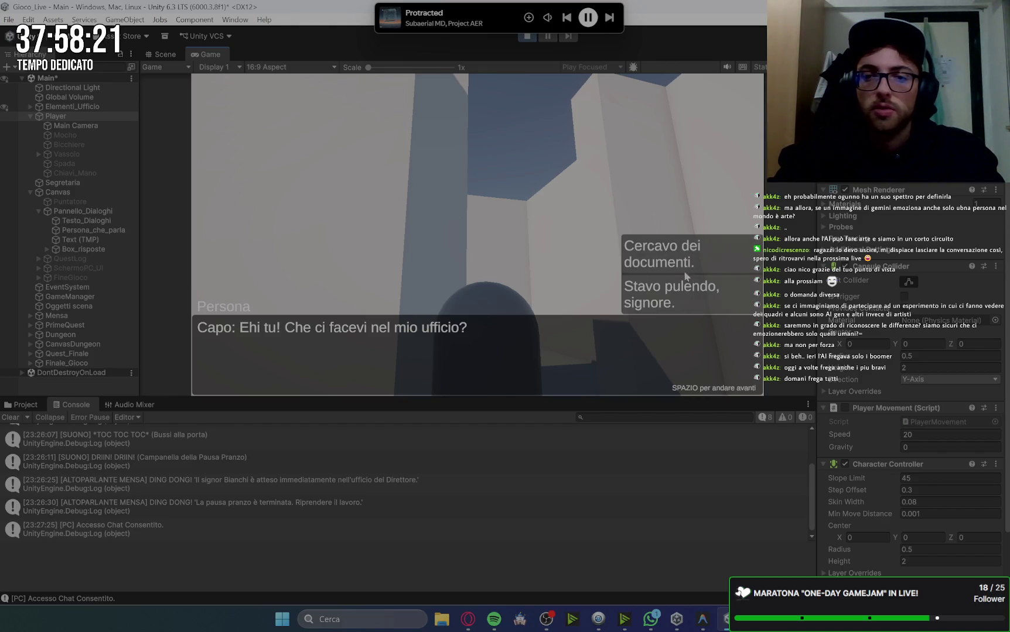
pyautogui.click(682, 293)
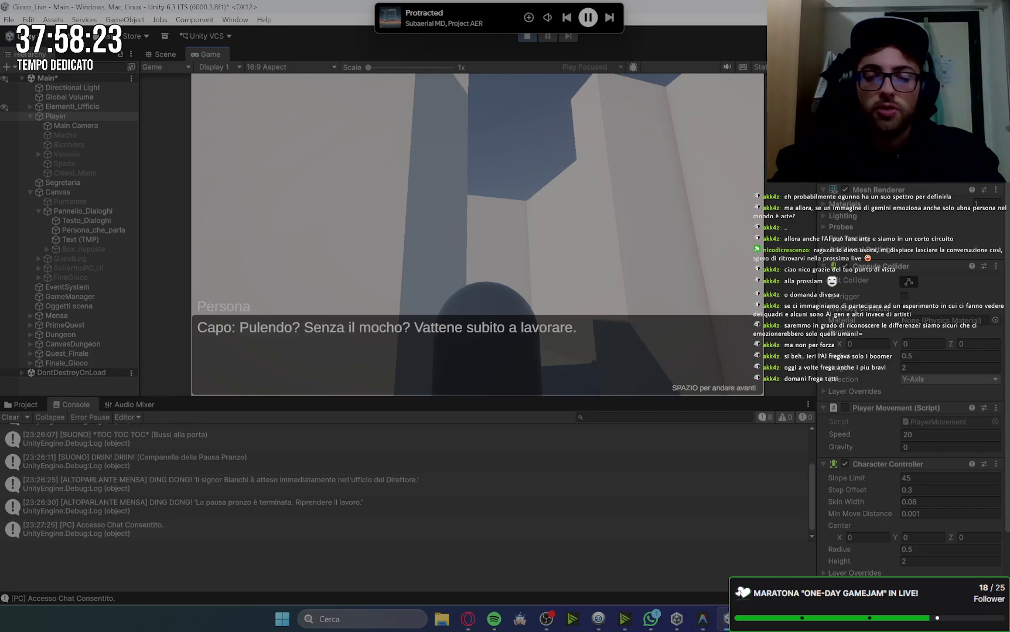
pyautogui.press('space')
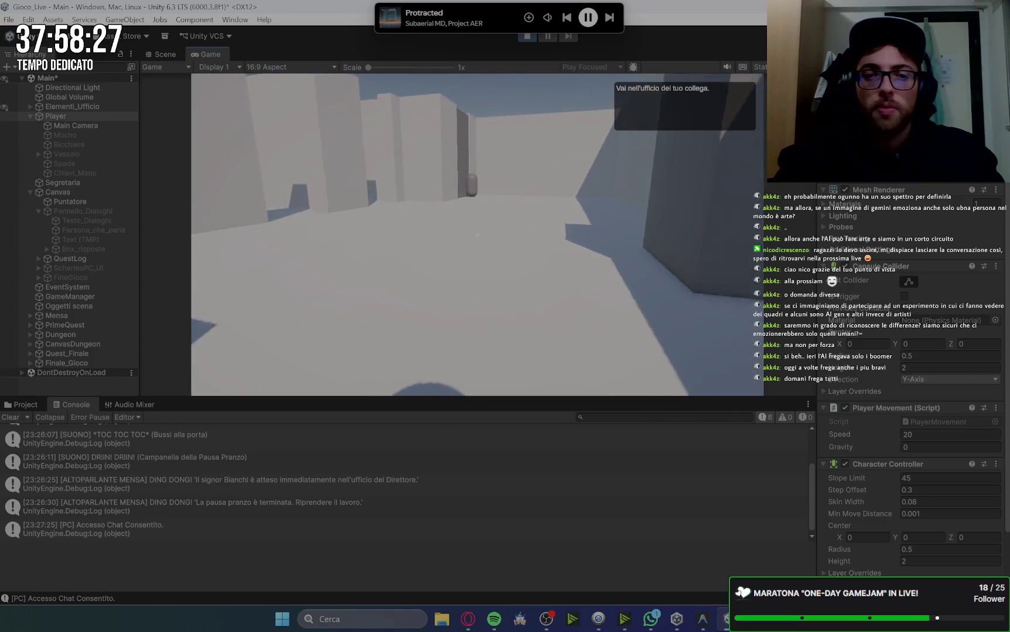
# Find the colleague's door locked, then pick up the keys from the key cube
pyautogui.press('w')
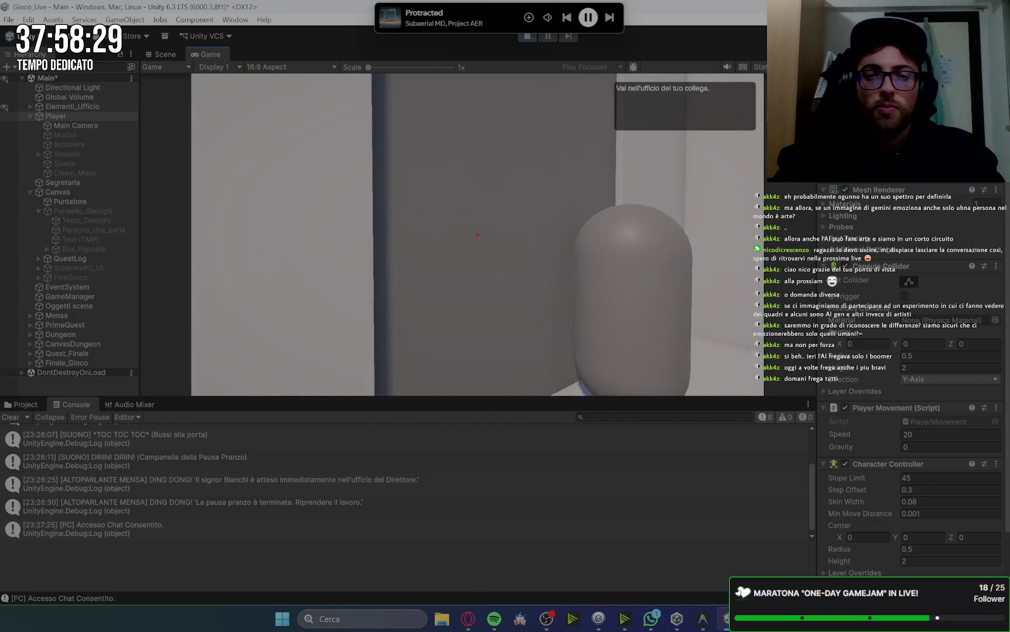
pyautogui.press('e')
pyautogui.press('space')
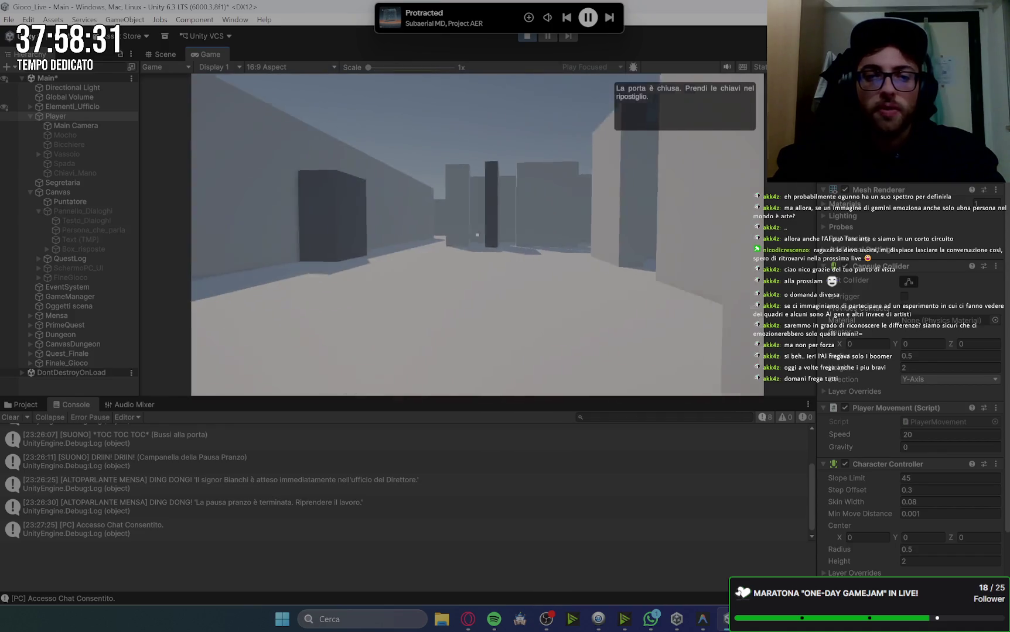
pyautogui.press('w')
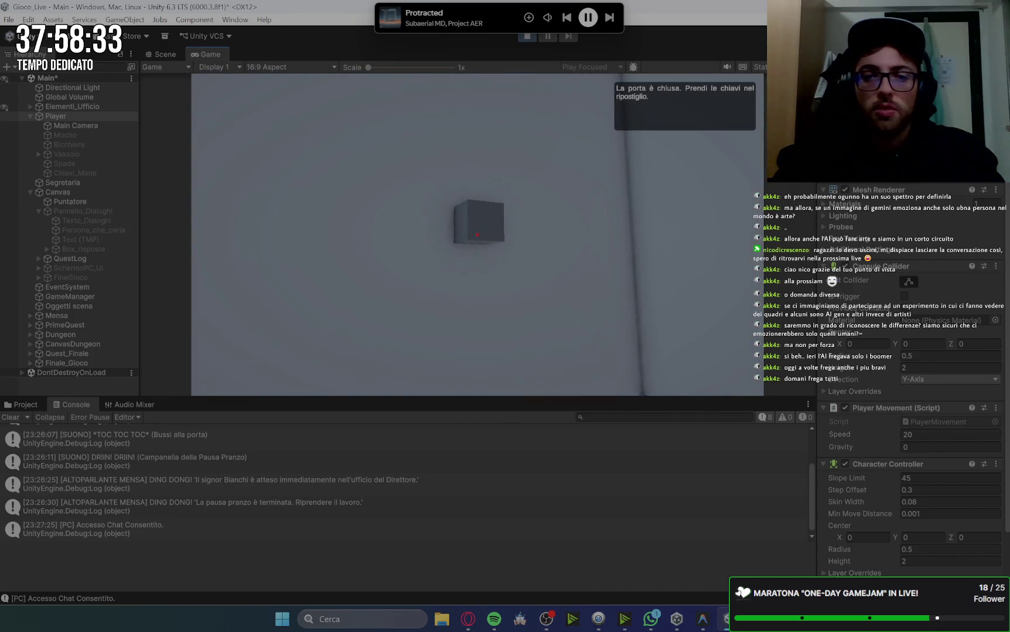
pyautogui.press('e')
pyautogui.press('space')
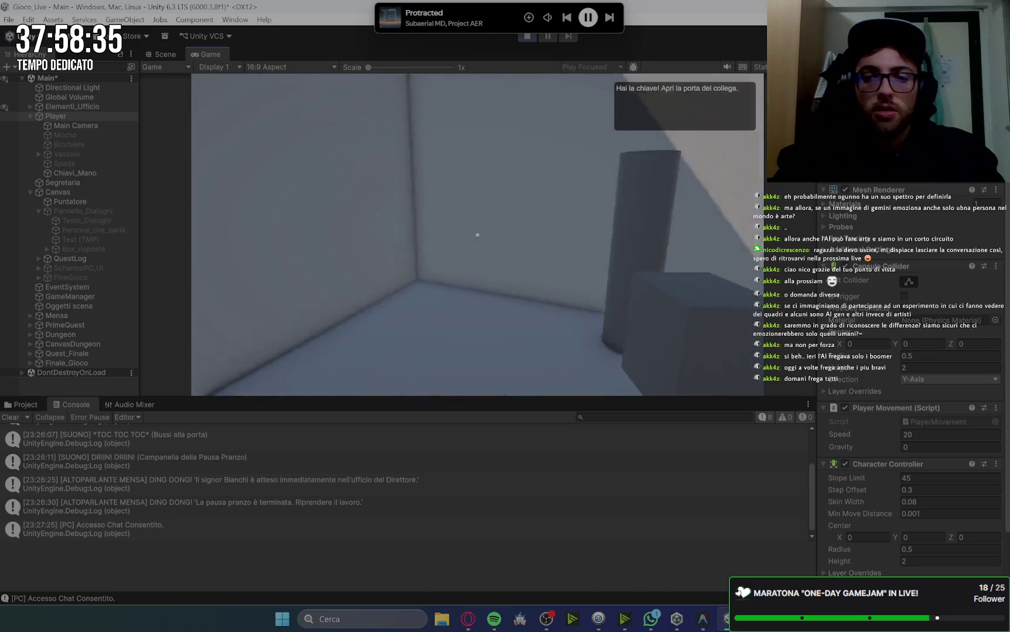
# Unlock the colleague's door and walk in to the body on the floor
pyautogui.press('w')
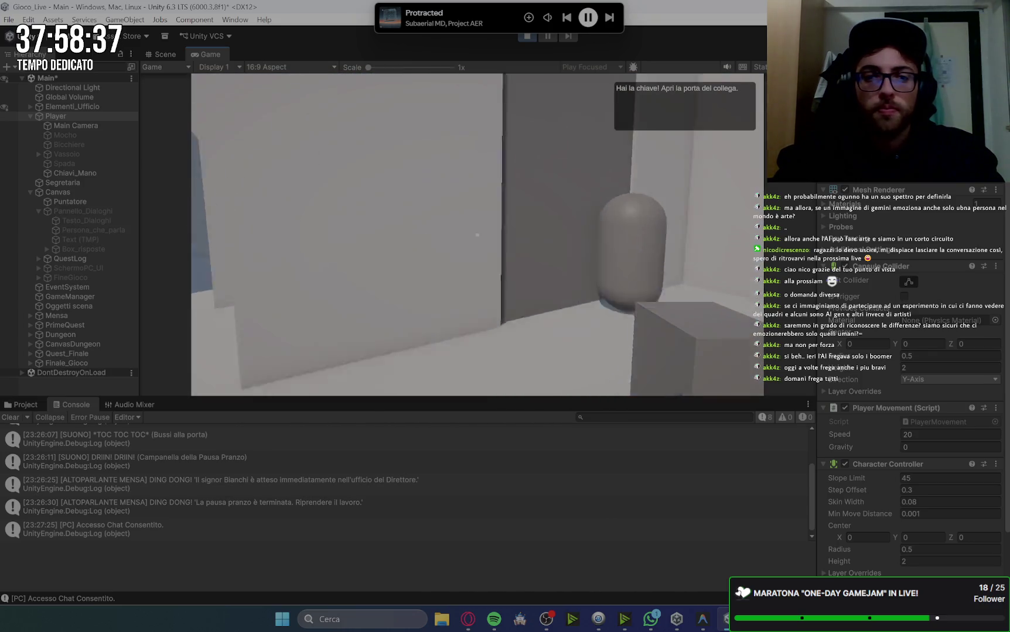
pyautogui.press('e')
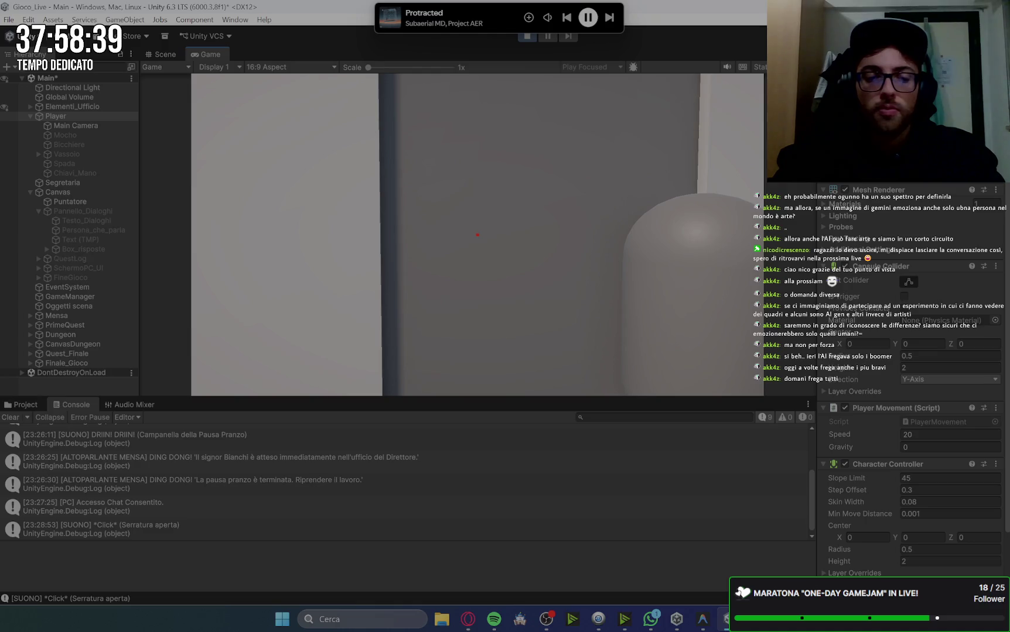
pyautogui.press('w')
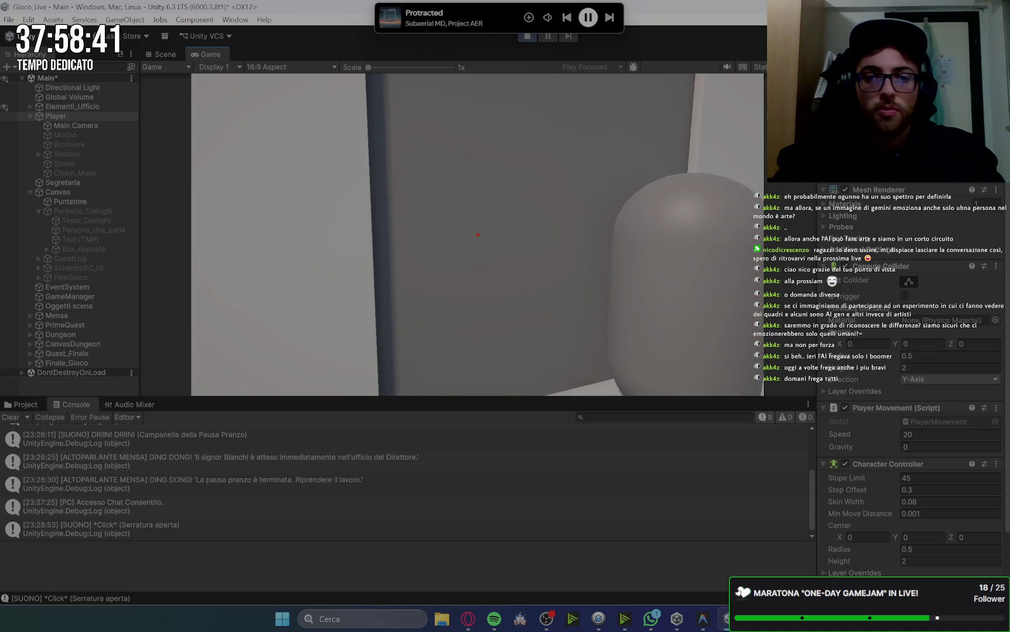
pyautogui.press('w')
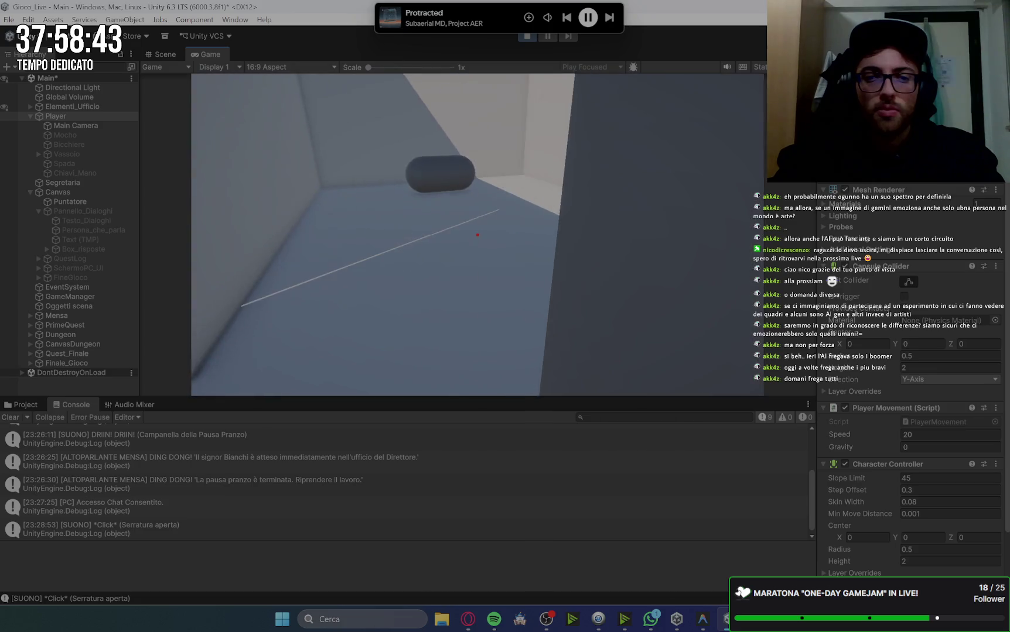
pyautogui.press('w')
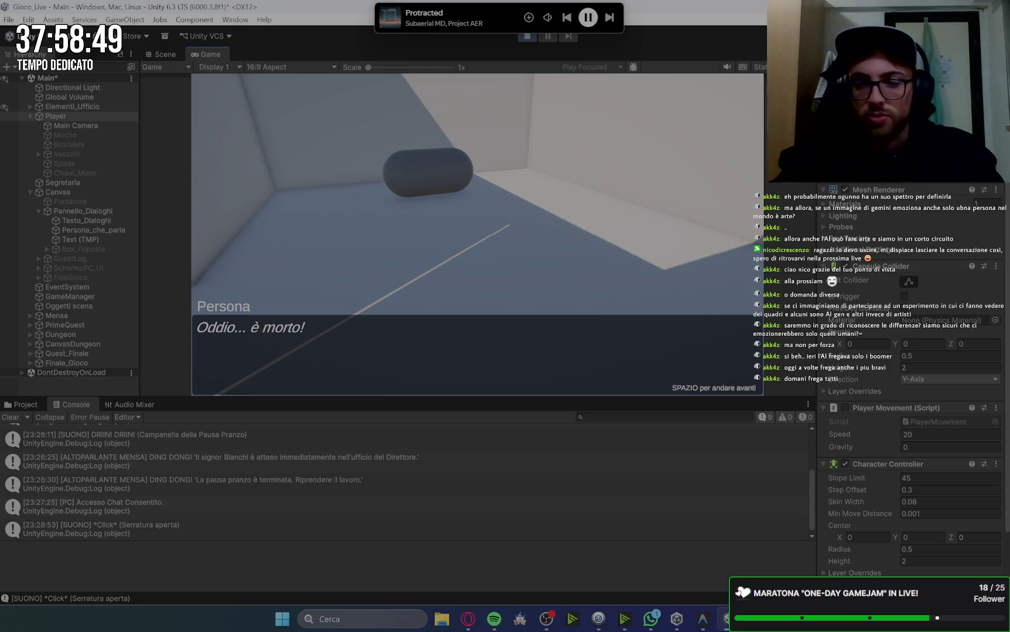
# Advance the discovery dialogue to the boss's threat line
pyautogui.press('space')
pyautogui.press('space')
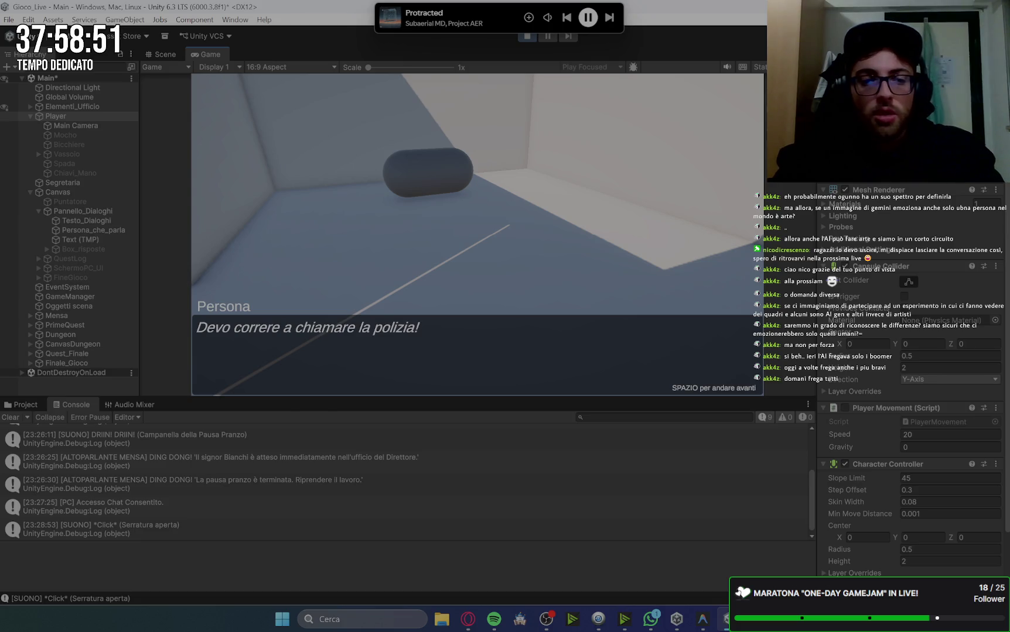
pyautogui.press('space')
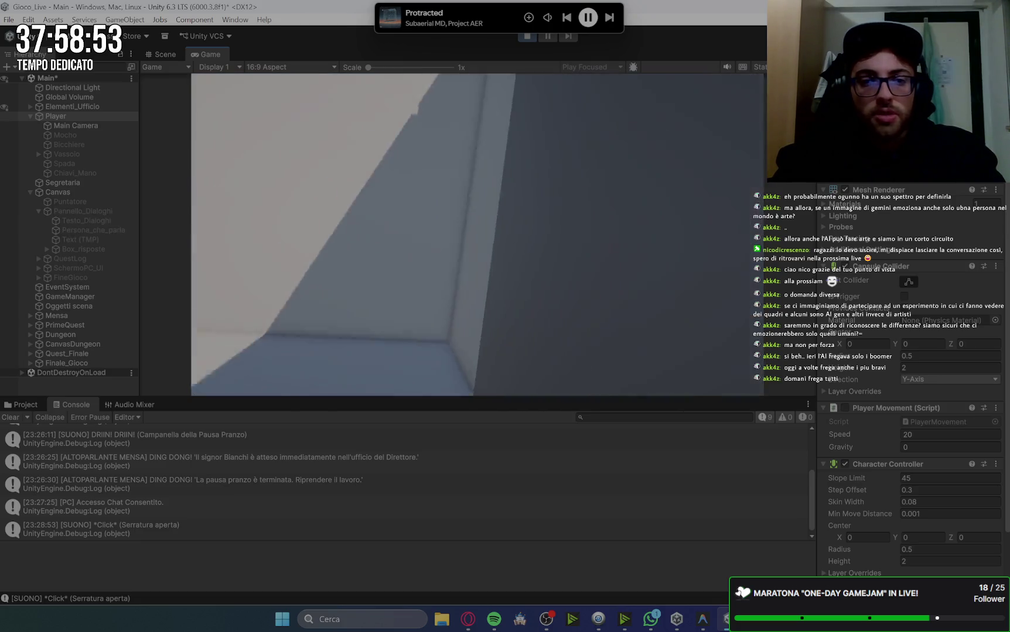
pyautogui.press('space')
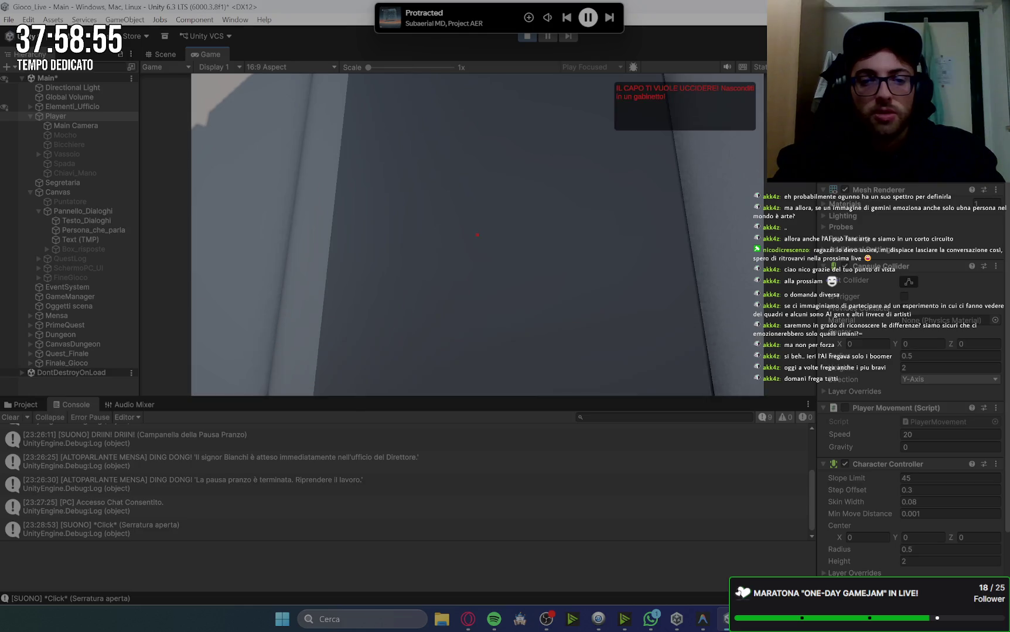
# Run through the office and into the bathroom to hide
pyautogui.press('w')
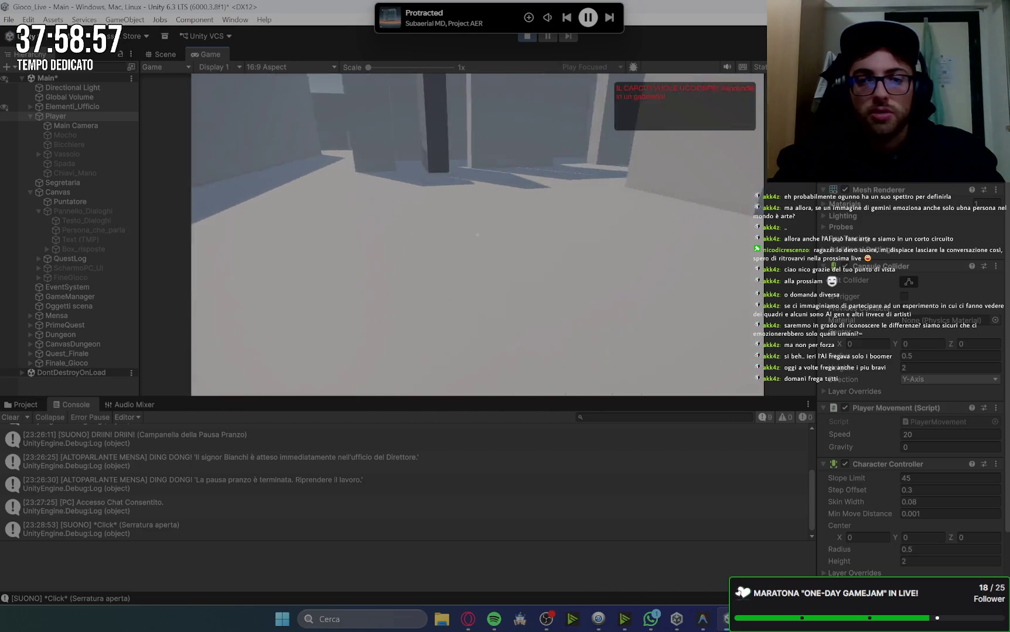
pyautogui.press('w')
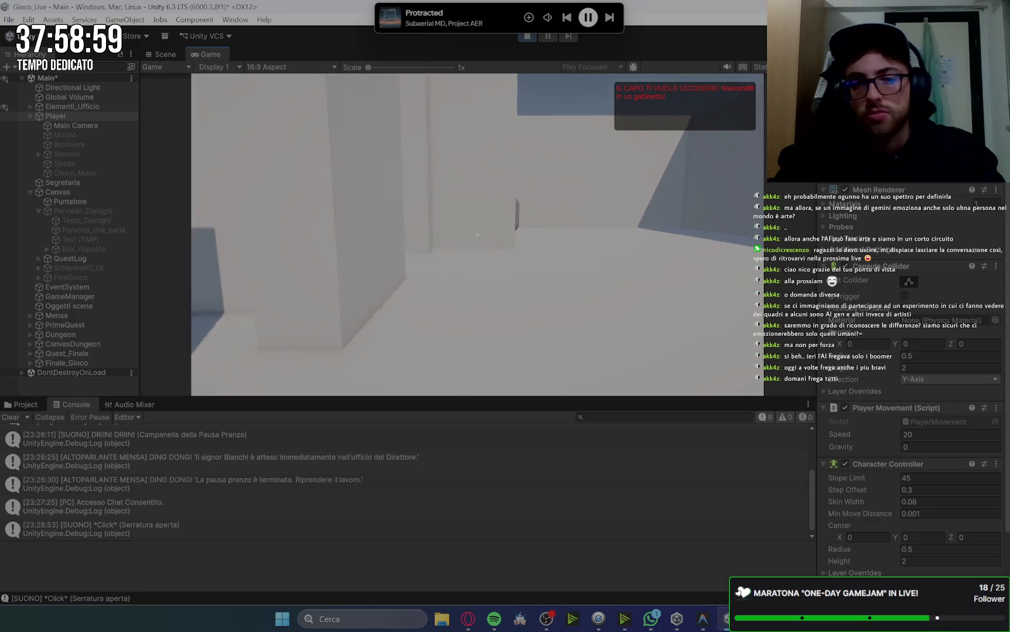
pyautogui.press('w')
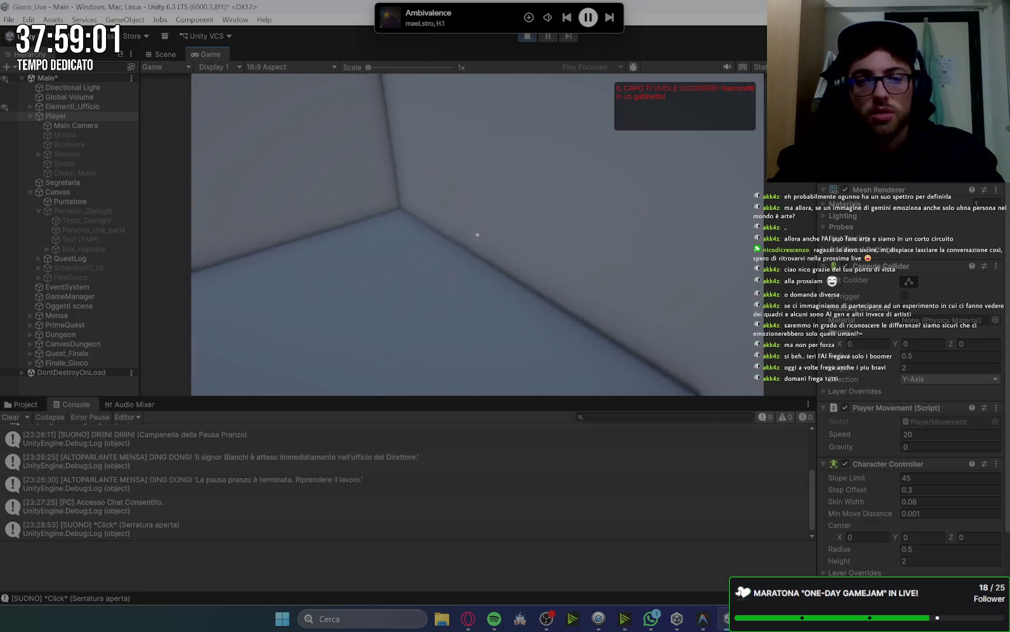
pyautogui.press('w')
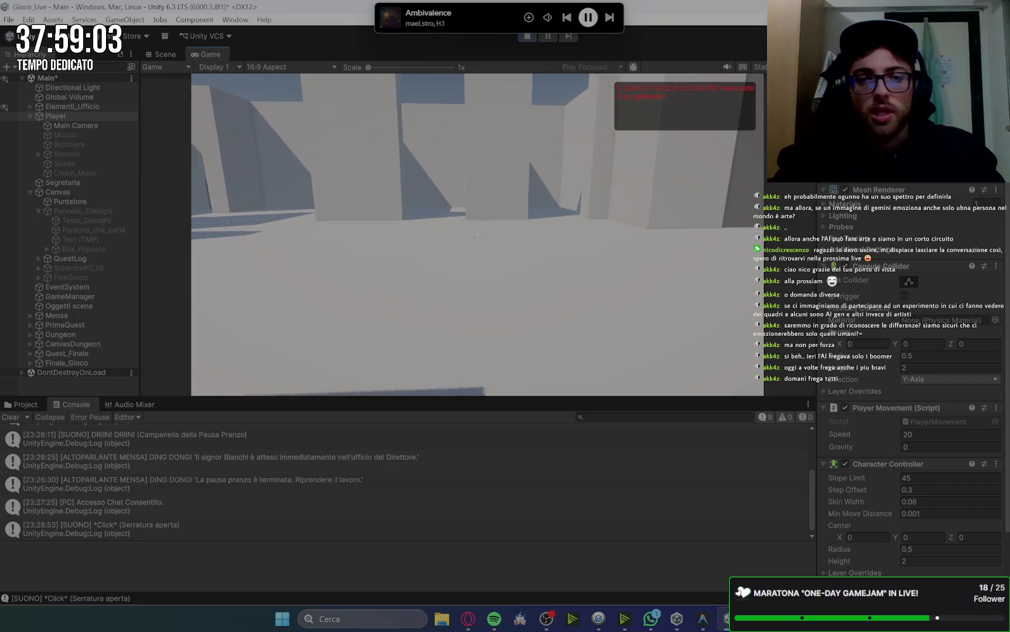
pyautogui.press('w')
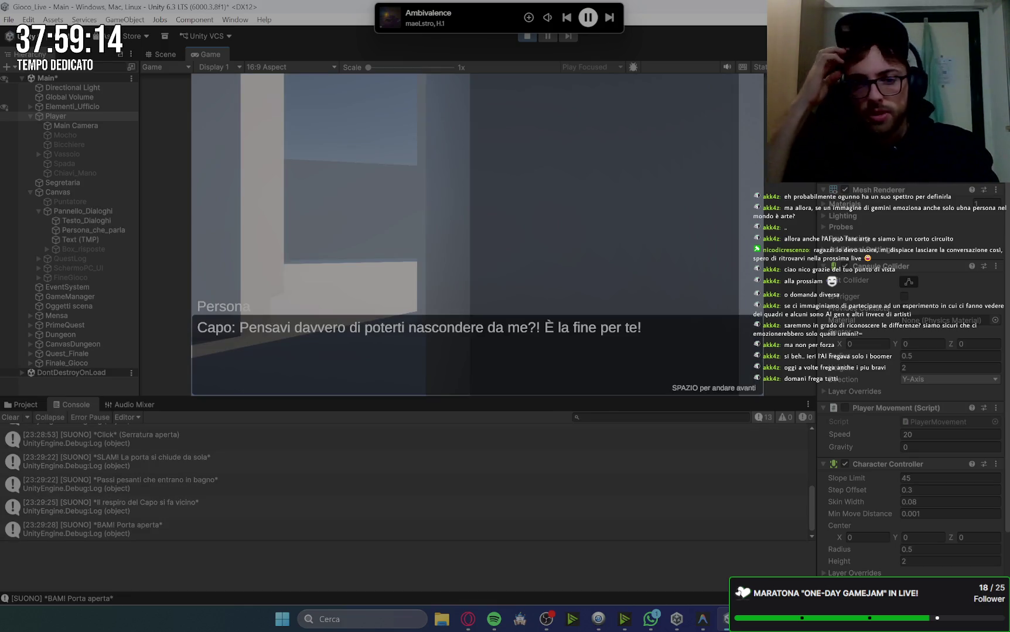
# Advance through the colleague's rescue lines to the end screen, briefly checking the Scene view
pyautogui.press('space')
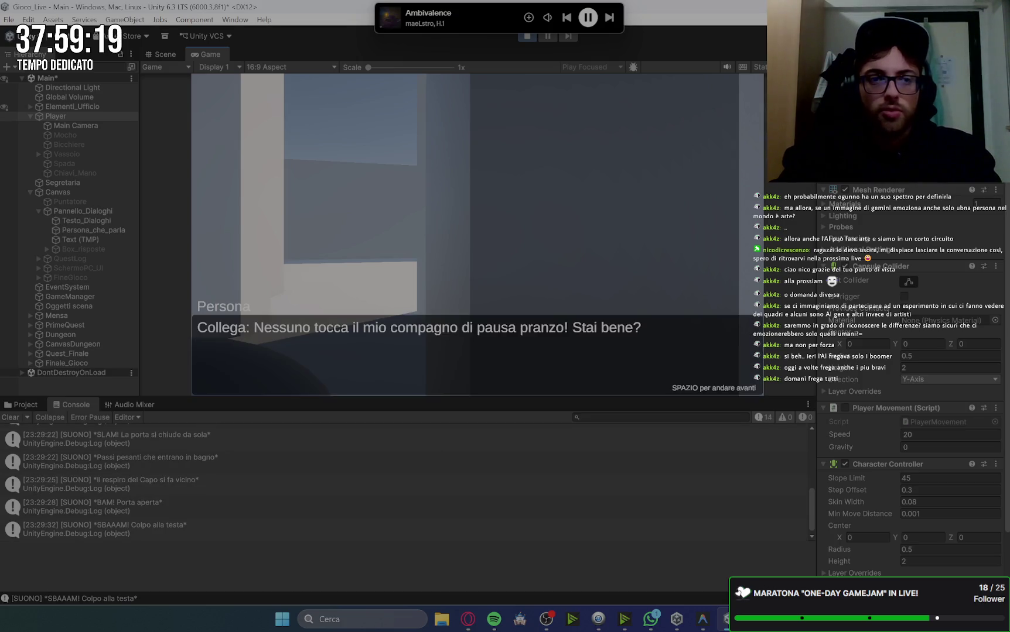
pyautogui.click(165, 54)
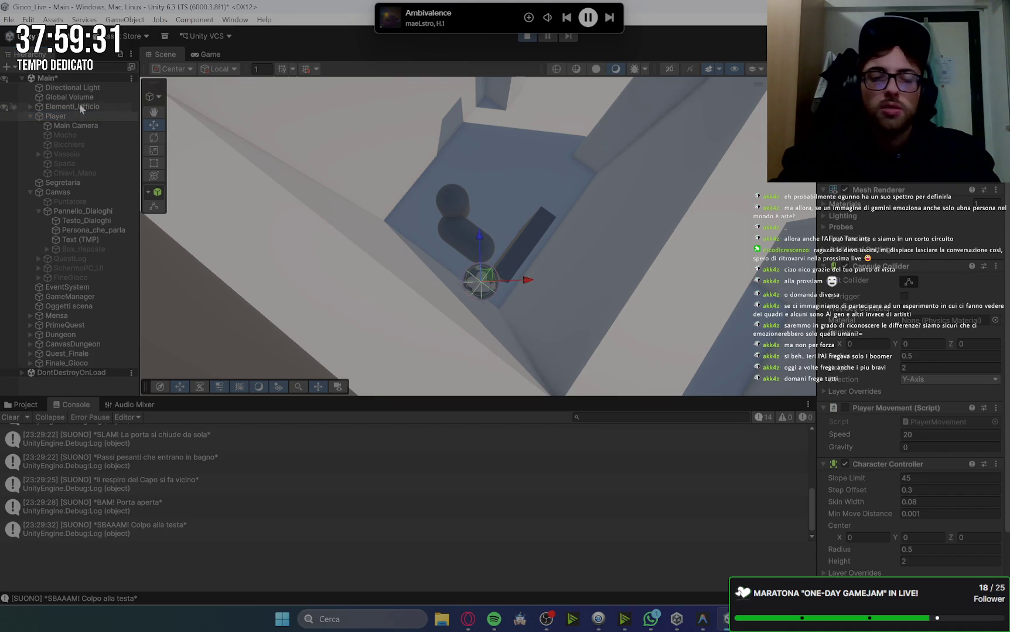
pyautogui.click(208, 55)
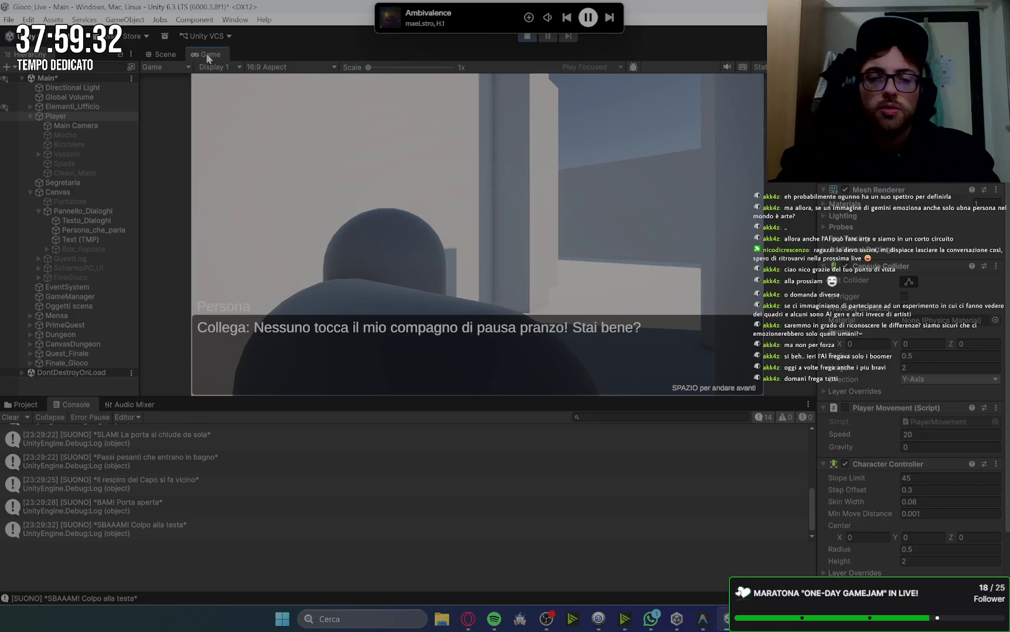
pyautogui.click(648, 249)
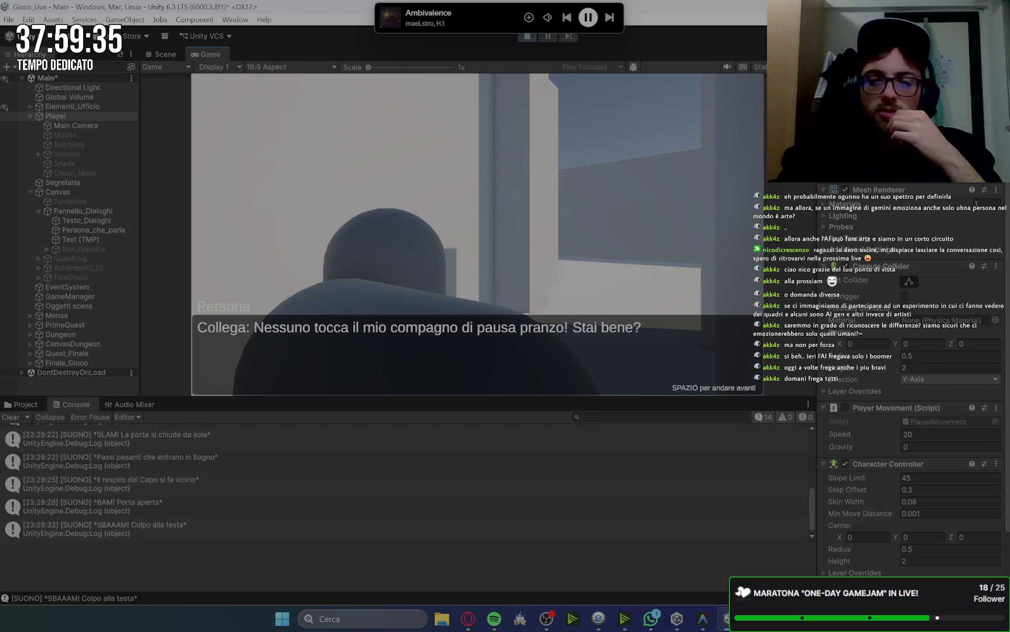
pyautogui.press('space')
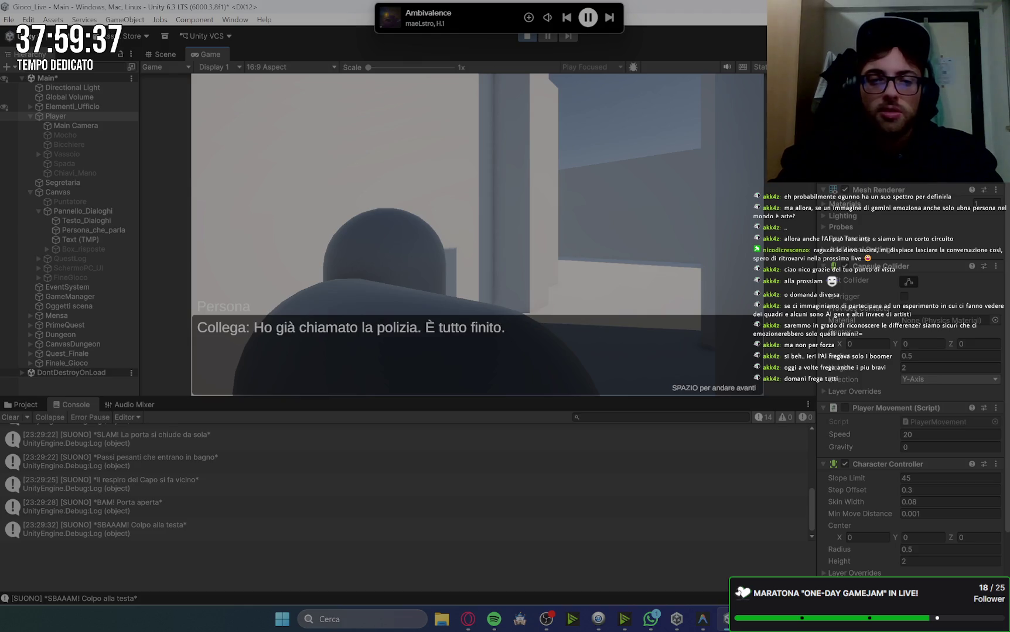
pyautogui.press('space')
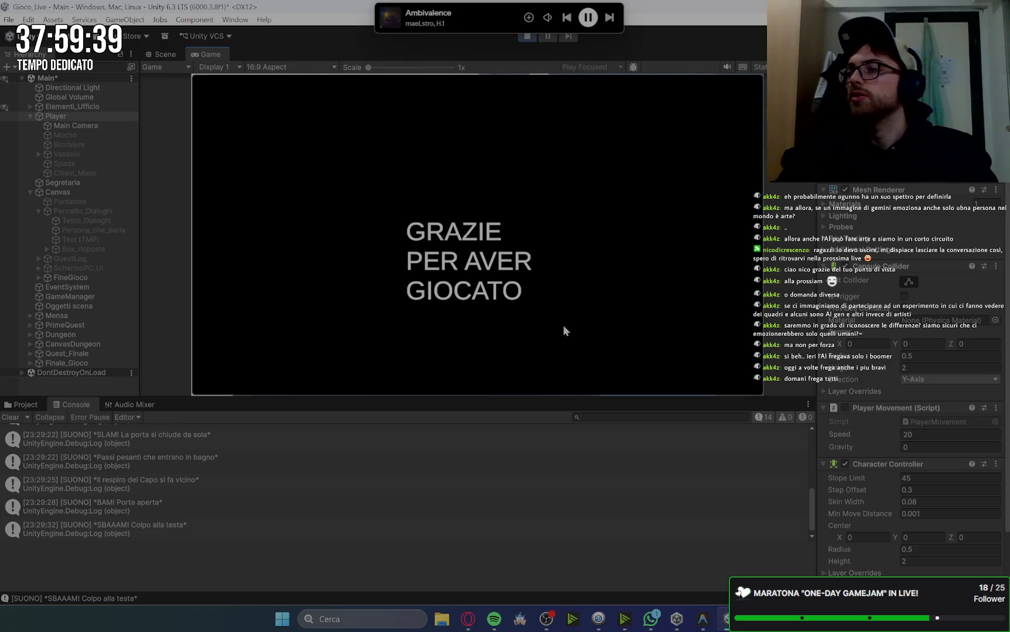
# Stop the playtest, collapse Player and Canvas, clear the Console, and show the Project scripts
pyautogui.click(171, 56)
pyautogui.click(529, 36)
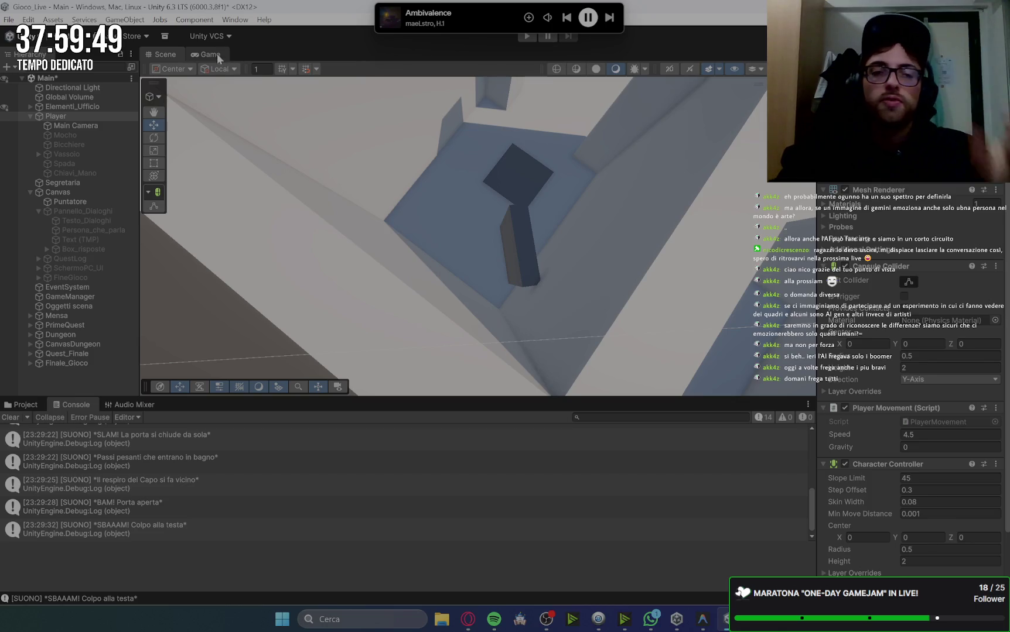
pyautogui.click(31, 116)
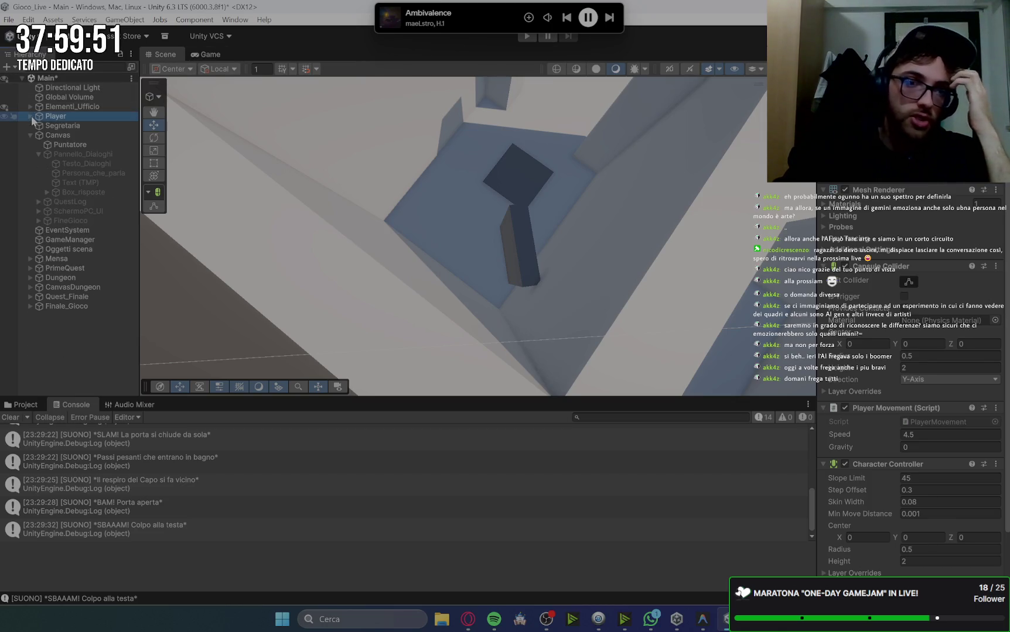
pyautogui.click(31, 136)
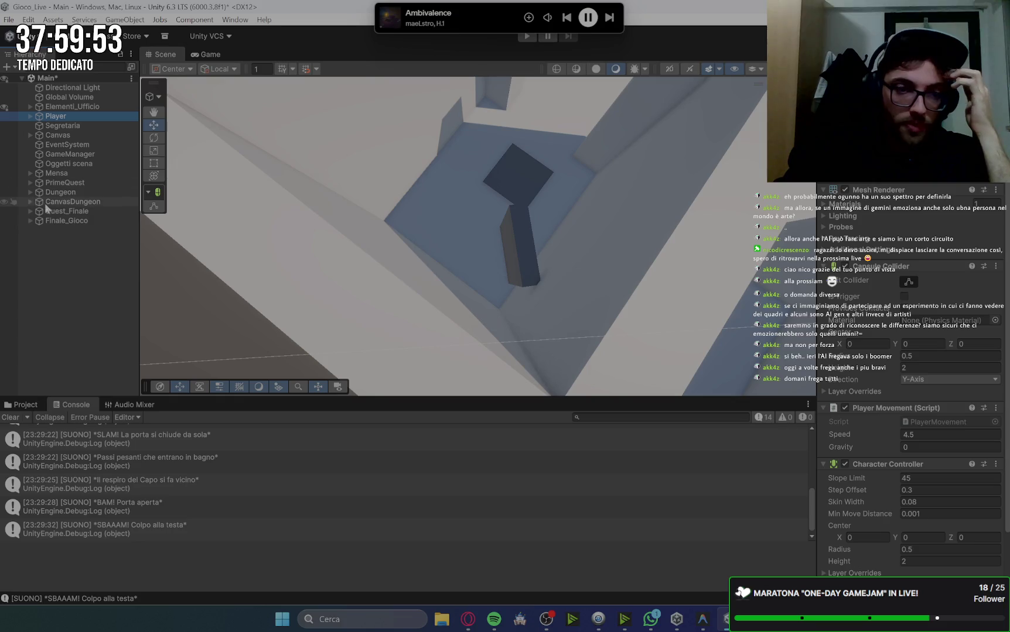
pyautogui.click(11, 418)
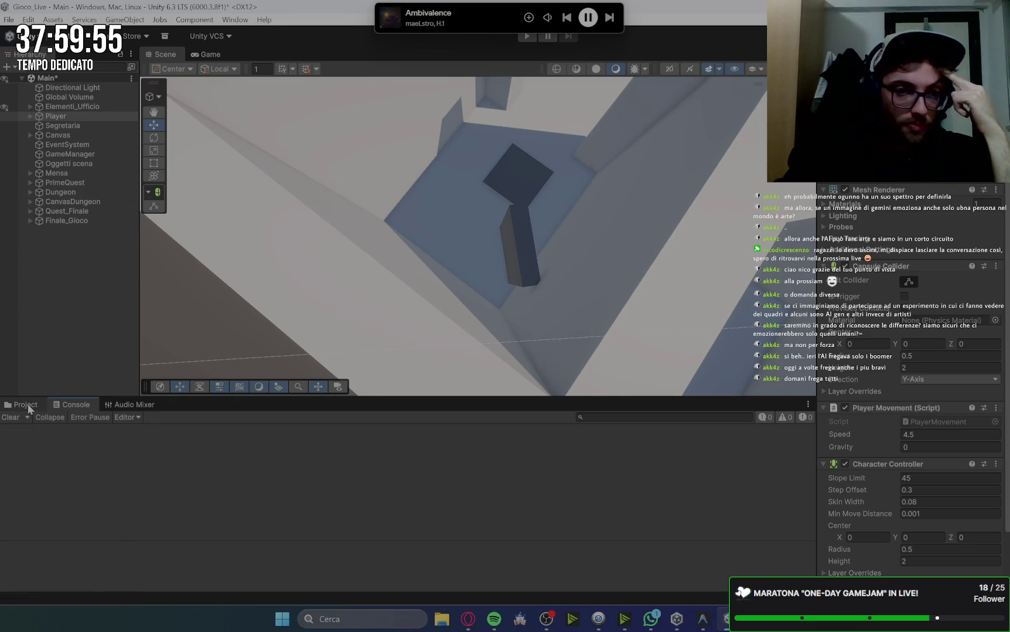
pyautogui.click(31, 405)
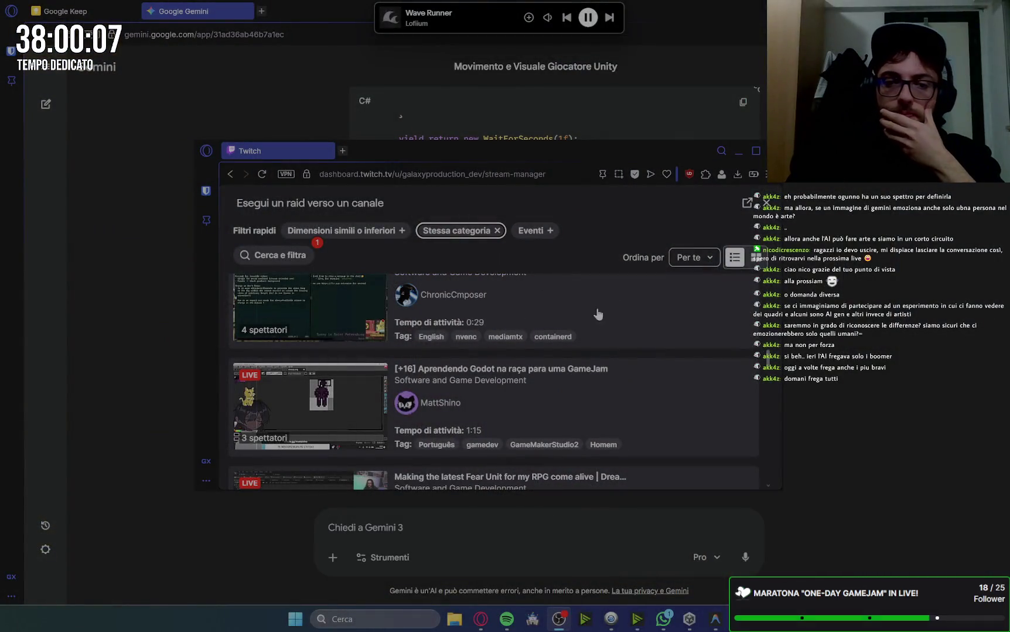
# Browse Twitch's same-category raid channels, then dismiss the raid picker to reveal the Gemini SequenzaFinale script
pyautogui.scroll(-1, 601, 325)
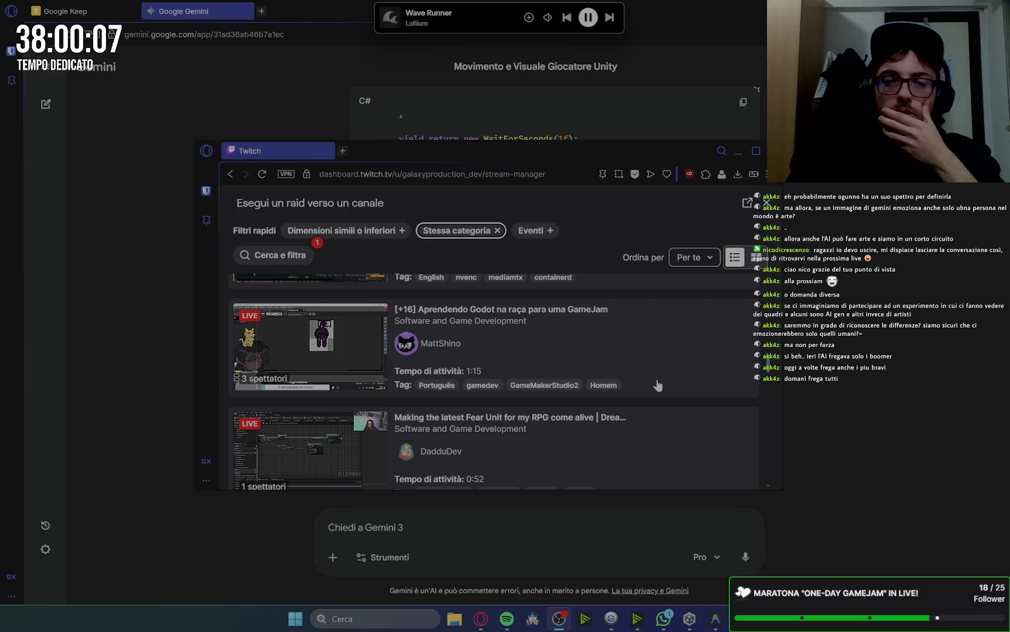
pyautogui.scroll(-5, 657, 385)
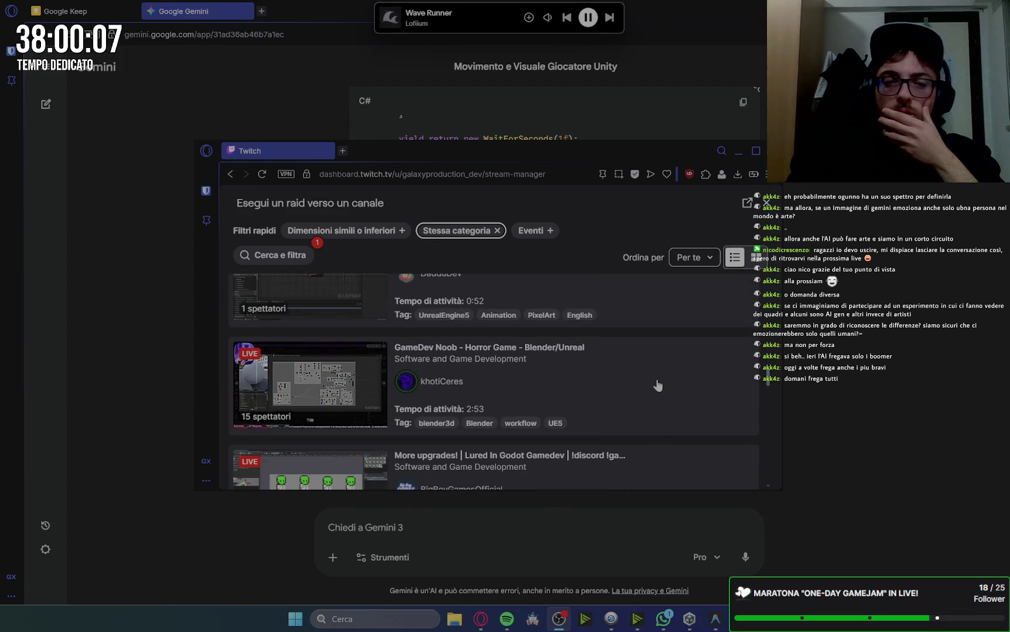
pyautogui.scroll(-2, 657, 386)
pyautogui.scroll(-3, 657, 385)
pyautogui.scroll(-2, 657, 385)
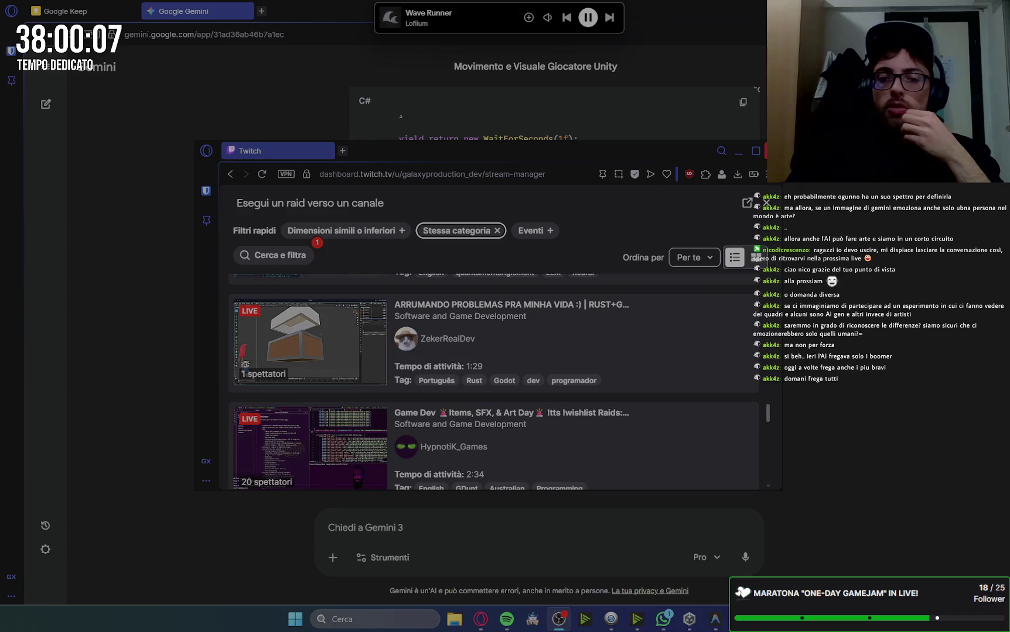
pyautogui.click(773, 151)
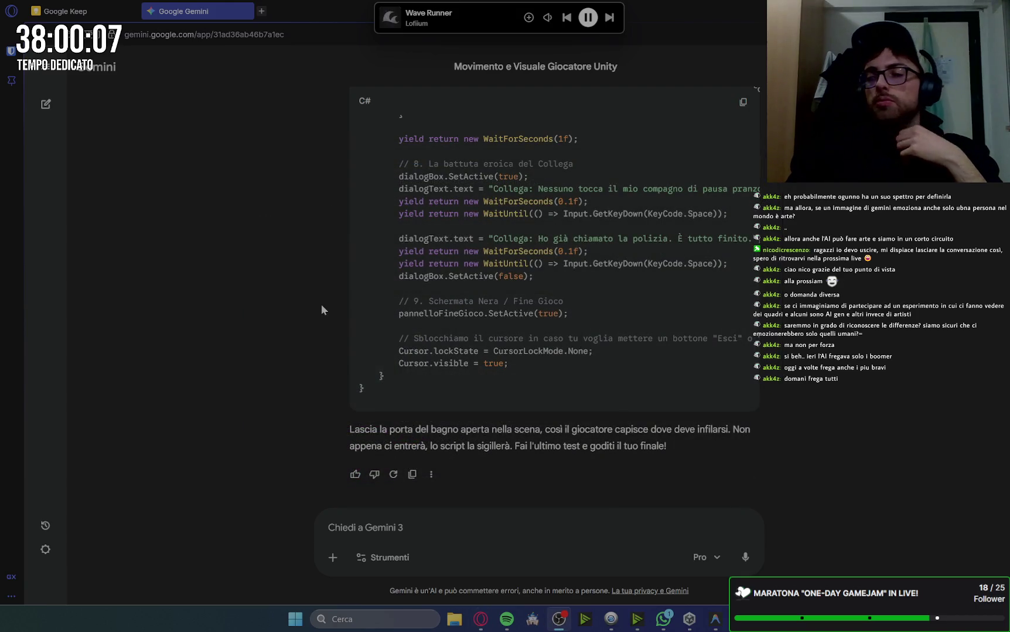